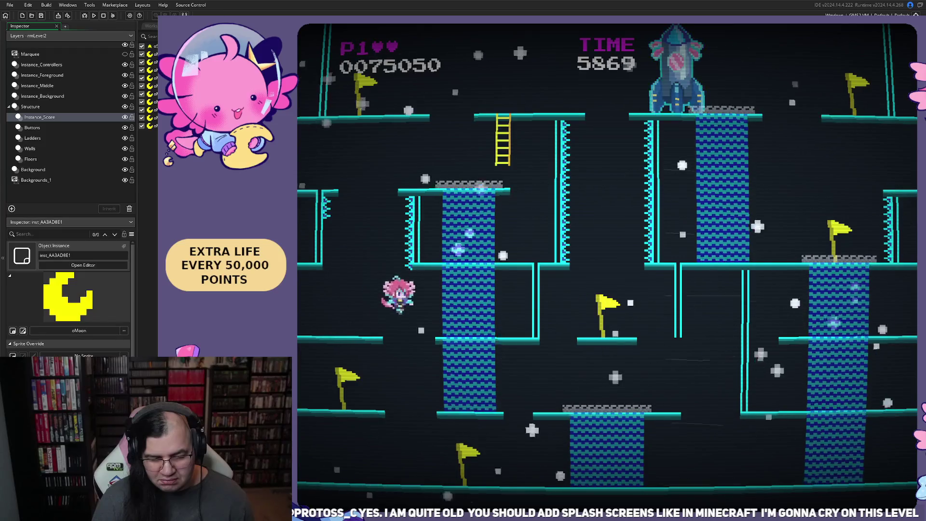
# Step: Climb right and up the ladder into the Saturn bonus round, toggling the pause menu before resuming
pyautogui.press('Up')
pyautogui.press('Right')
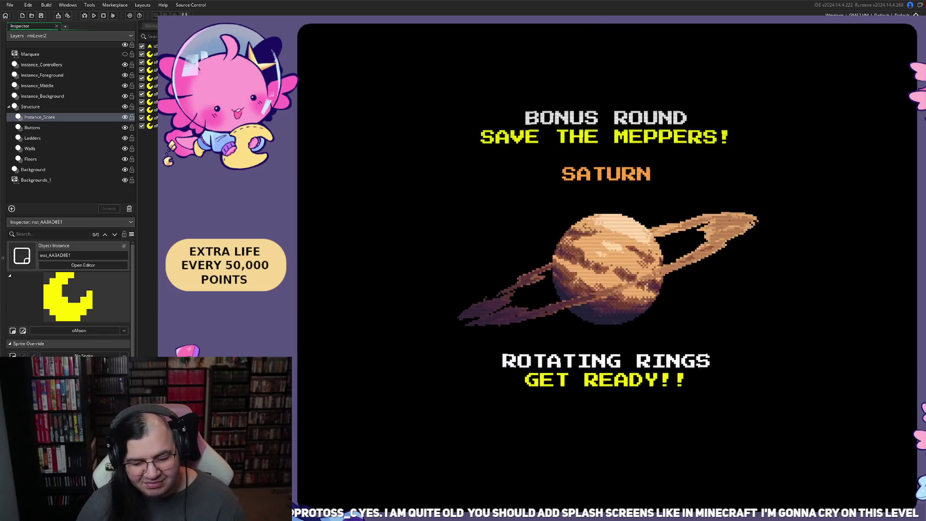
pyautogui.press('Escape')
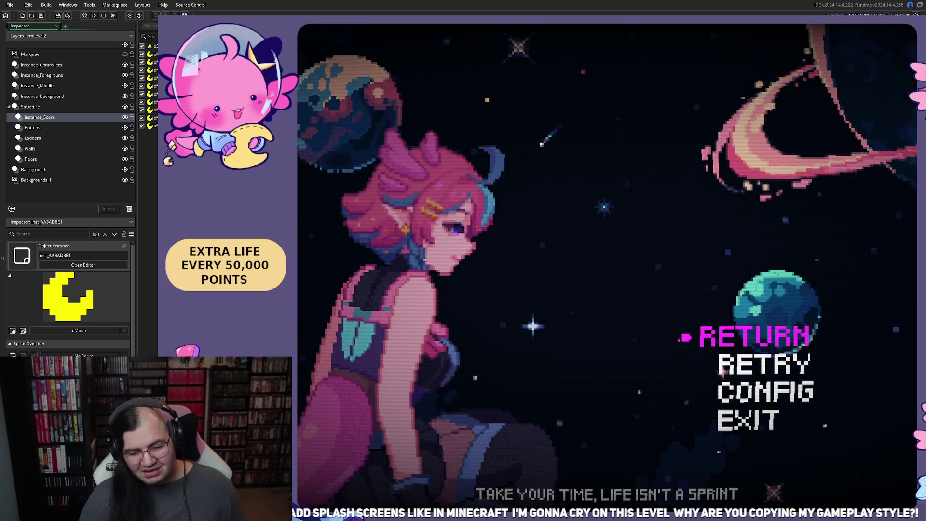
pyautogui.press('Escape')
pyautogui.press('Escape')
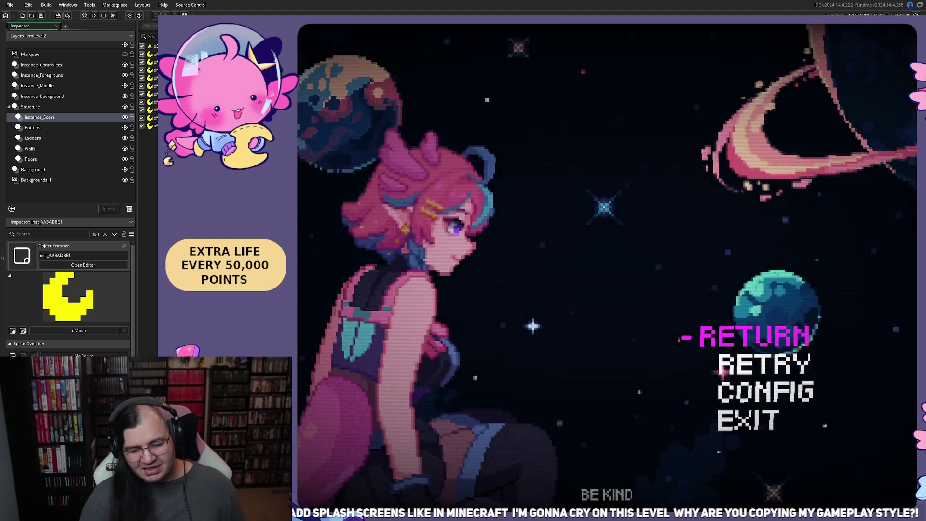
pyautogui.press('Escape')
pyautogui.press('Escape')
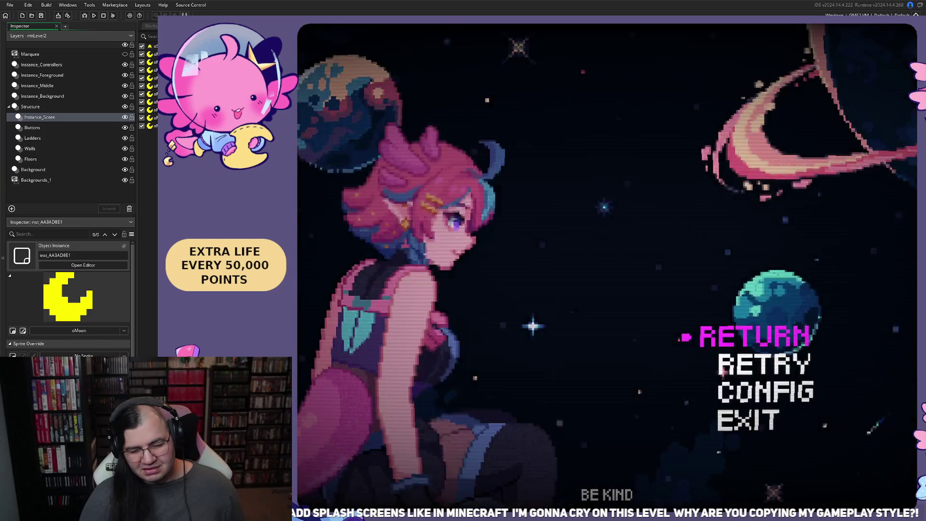
pyautogui.press('Escape')
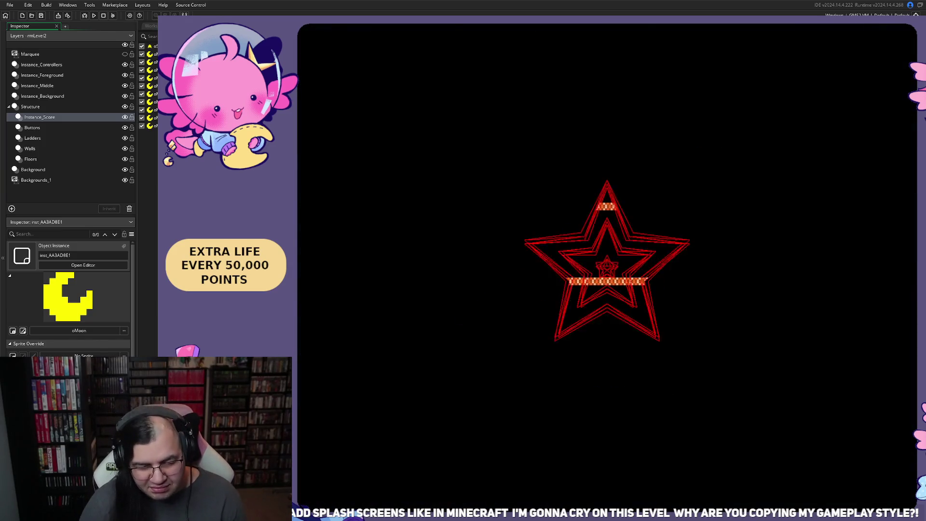
pyautogui.press('Escape')
pyautogui.press('Escape')
pyautogui.press('Escape')
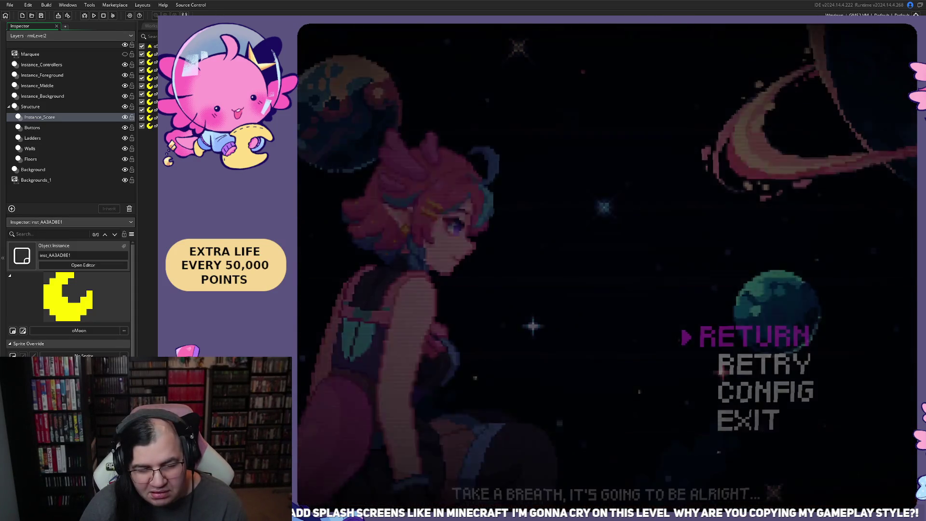
pyautogui.press('Escape')
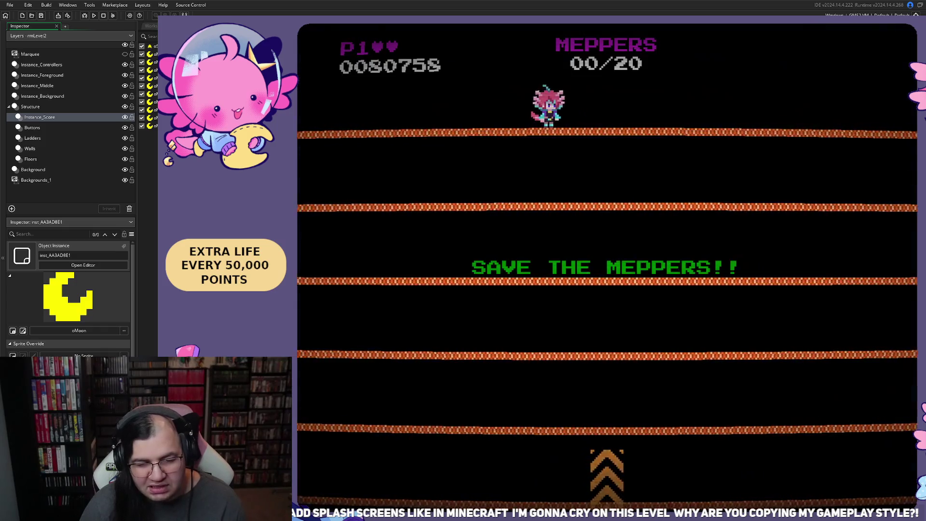
pyautogui.press('Escape')
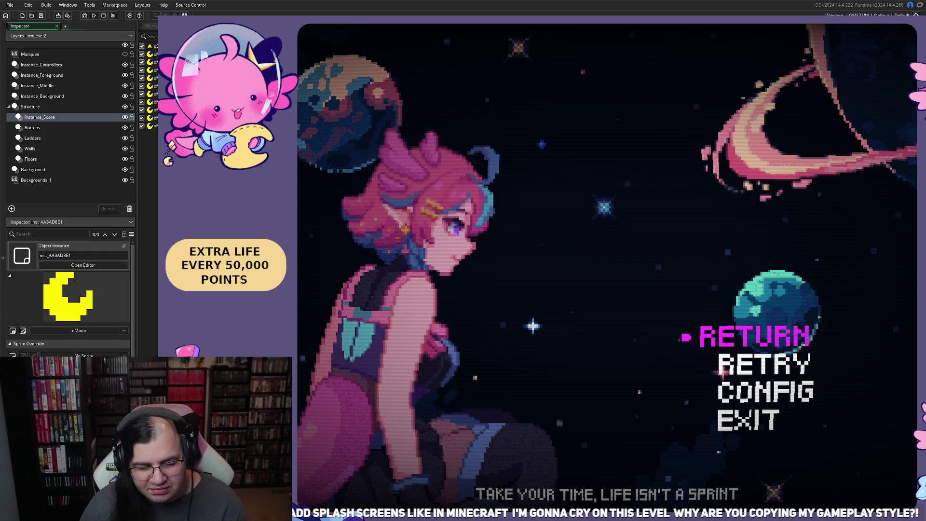
pyautogui.press('Escape')
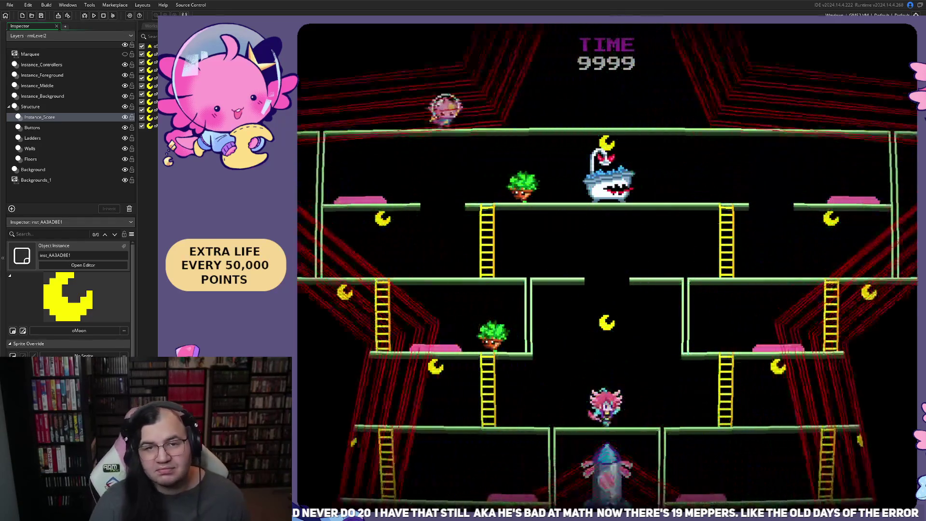
# Step: Run left and climb the ladders to the upper floor, then drop to the floor below
pyautogui.press('Left')
pyautogui.press('Up')
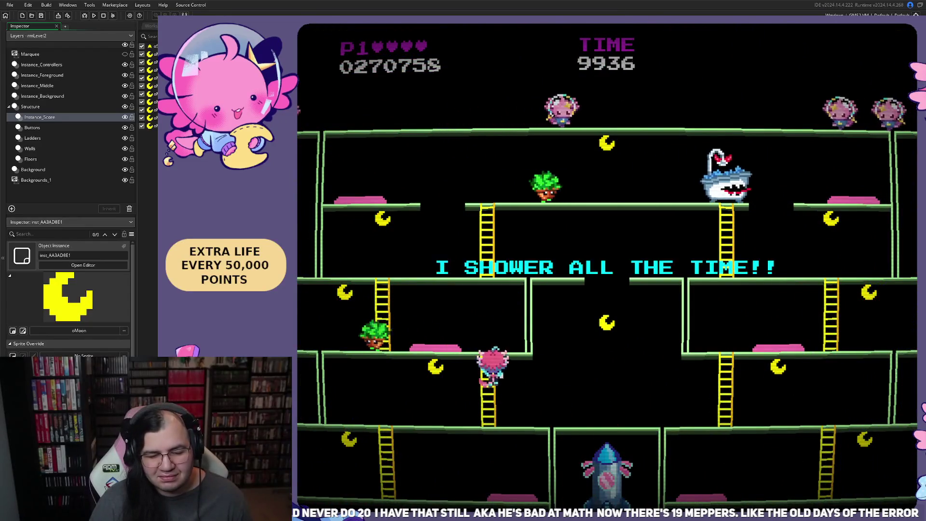
pyautogui.press('Left')
pyautogui.press('Left')
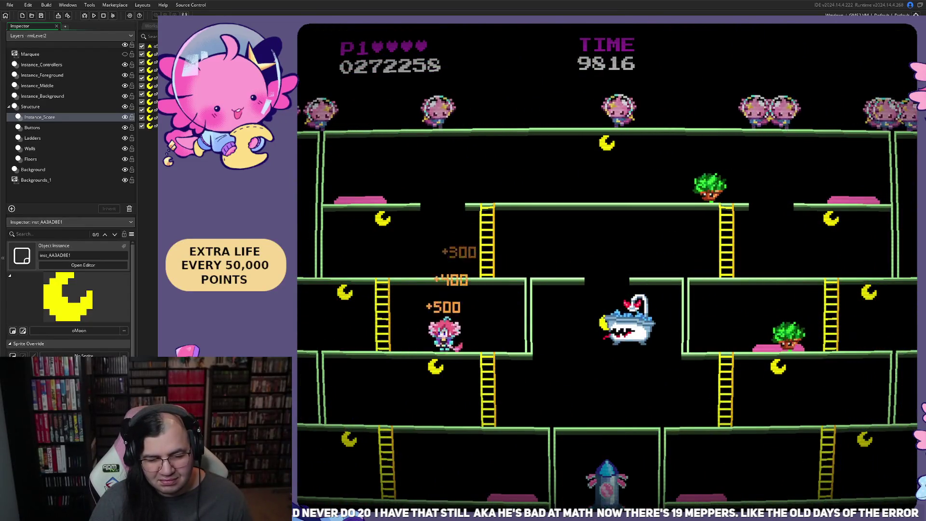
pyautogui.press('Left')
pyautogui.press('Up')
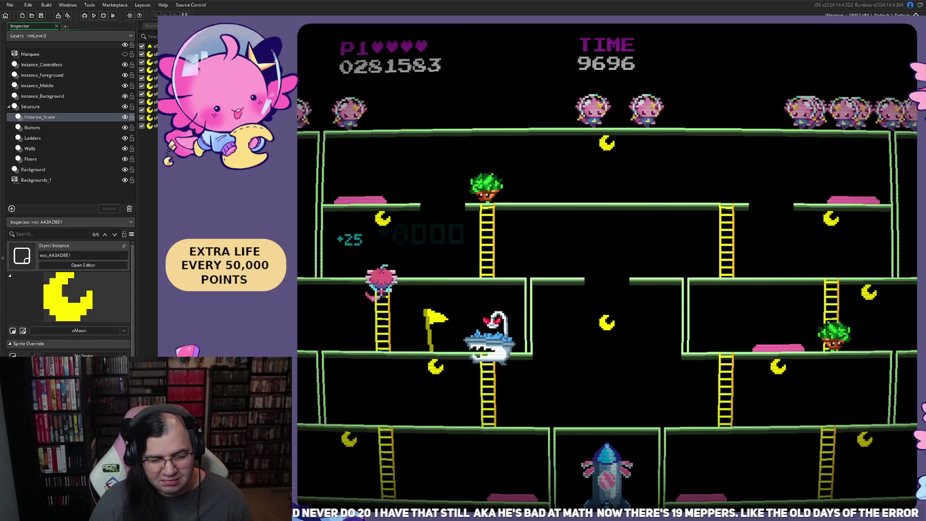
pyautogui.press('Right')
pyautogui.press('Up')
pyautogui.press('Up')
pyautogui.press('Right')
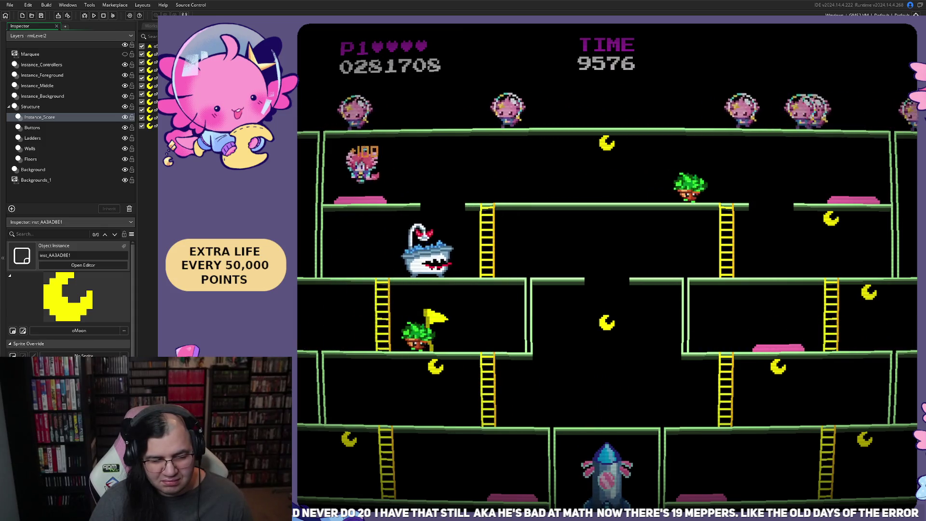
pyautogui.press('Up')
pyautogui.press('Right')
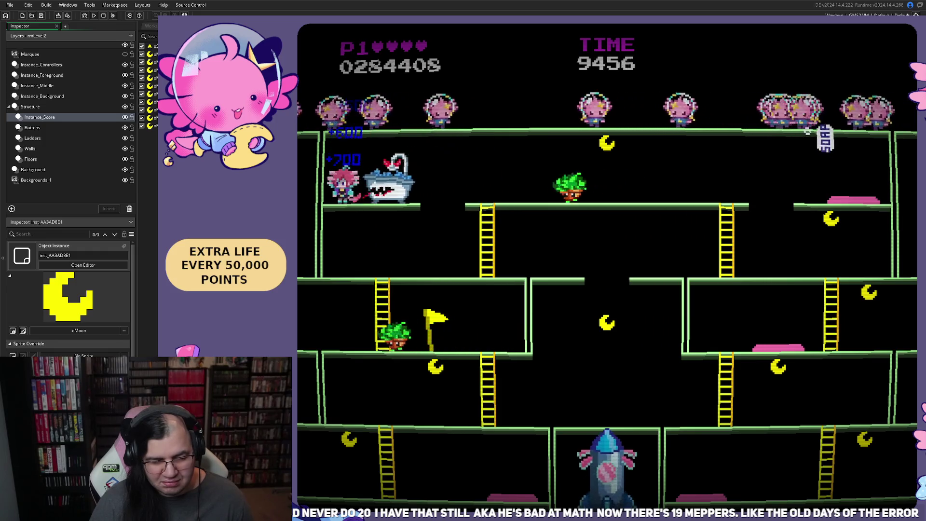
# Step: Grab the bonus points, get past the bathtub enemy, and bounce up via the pink pad
pyautogui.press('Left')
pyautogui.press('Right')
pyautogui.press('Up')
pyautogui.press('Left')
pyautogui.press('Right')
pyautogui.press('Down')
pyautogui.press('Up')
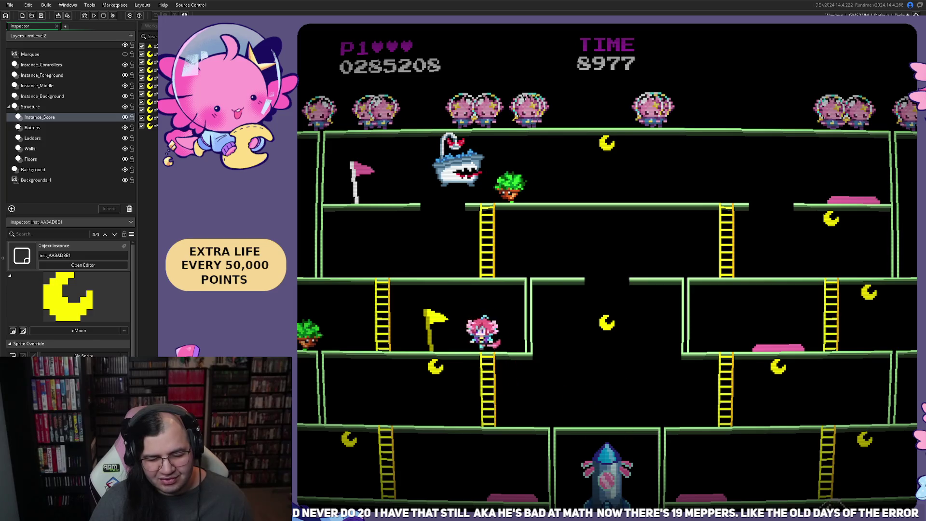
pyautogui.press('Right')
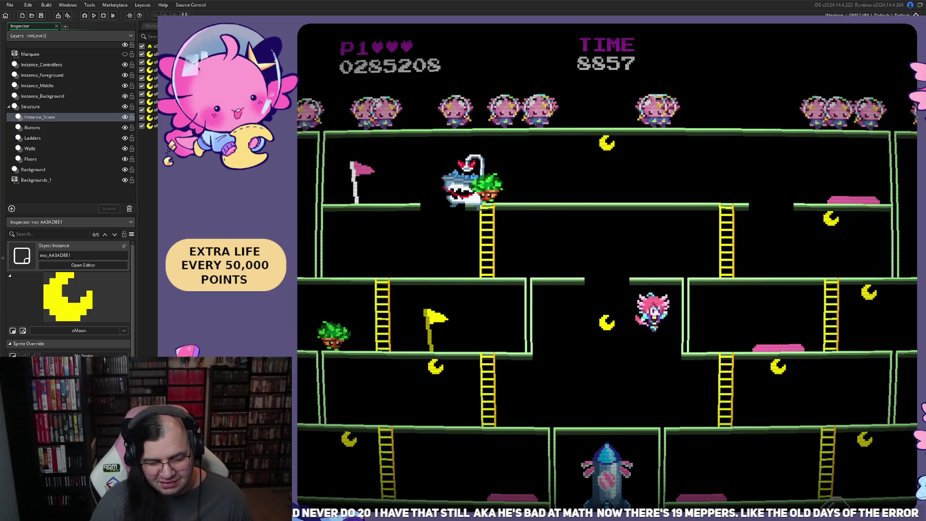
pyautogui.press('Up')
pyautogui.press('Right')
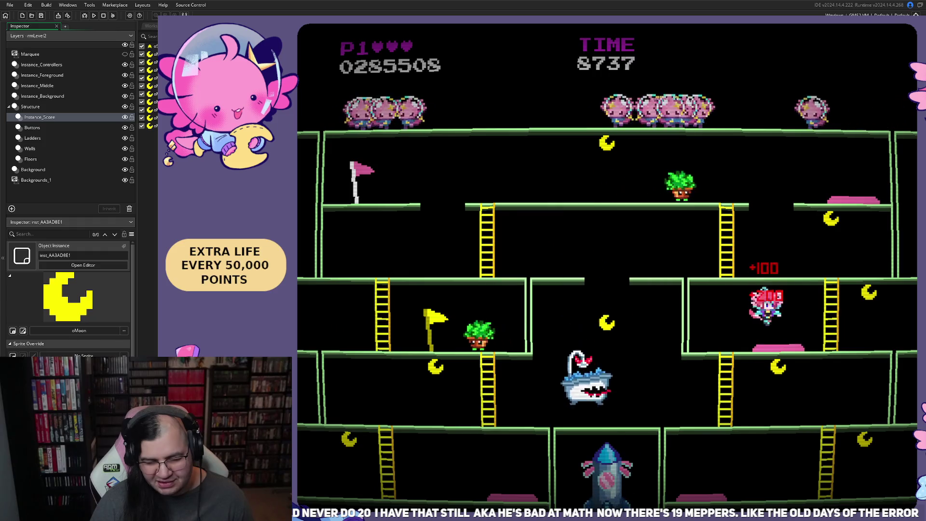
pyautogui.press('Right')
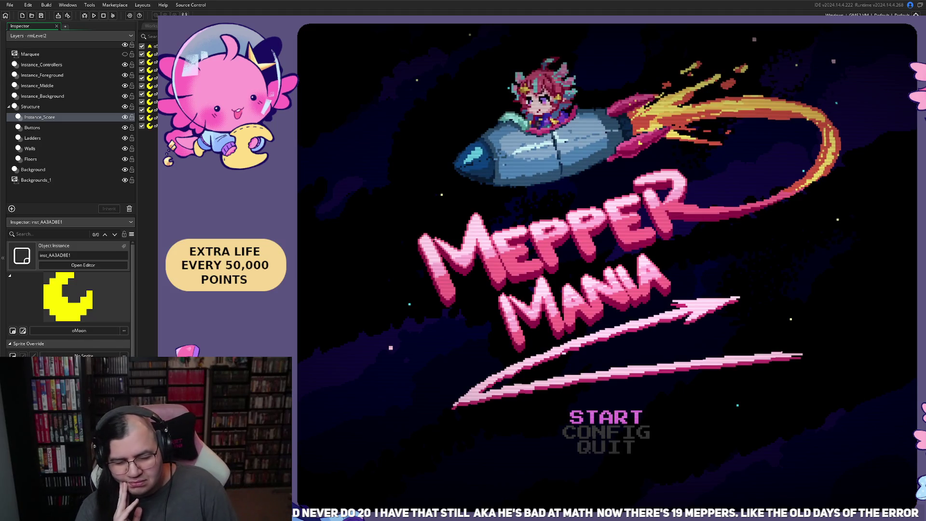
# Step: Start a new game, rise up the blue column collecting a moon, and climb the yellow ladder
pyautogui.press('Return')
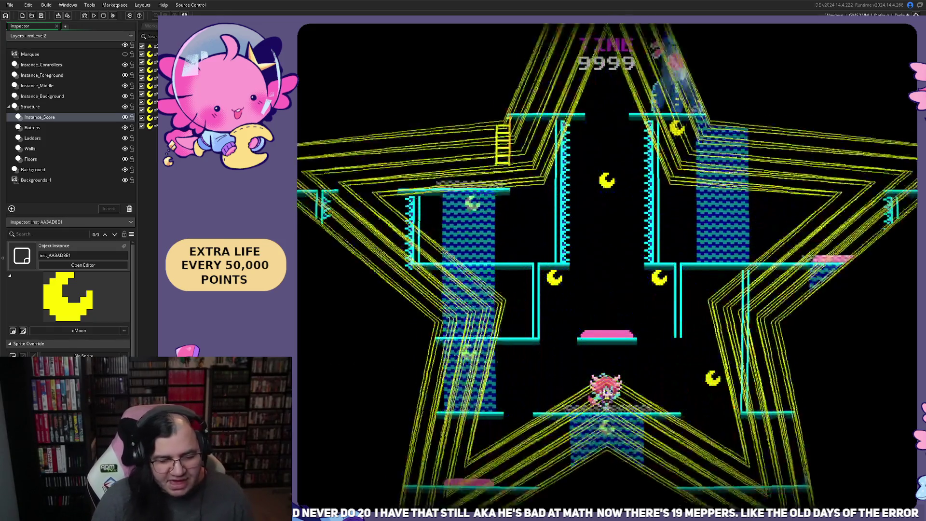
pyautogui.press('Left')
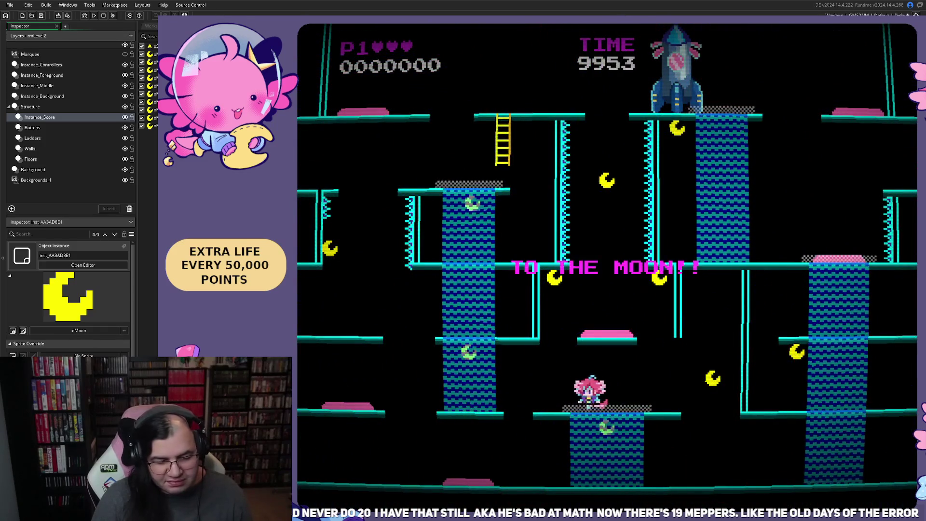
pyautogui.press('Up')
pyautogui.press('Left')
pyautogui.press('Right')
pyautogui.press('Up')
# Step: Drop to the lower-left platform collecting a moon, wrap to the right side, then close the test run
pyautogui.press('Left')
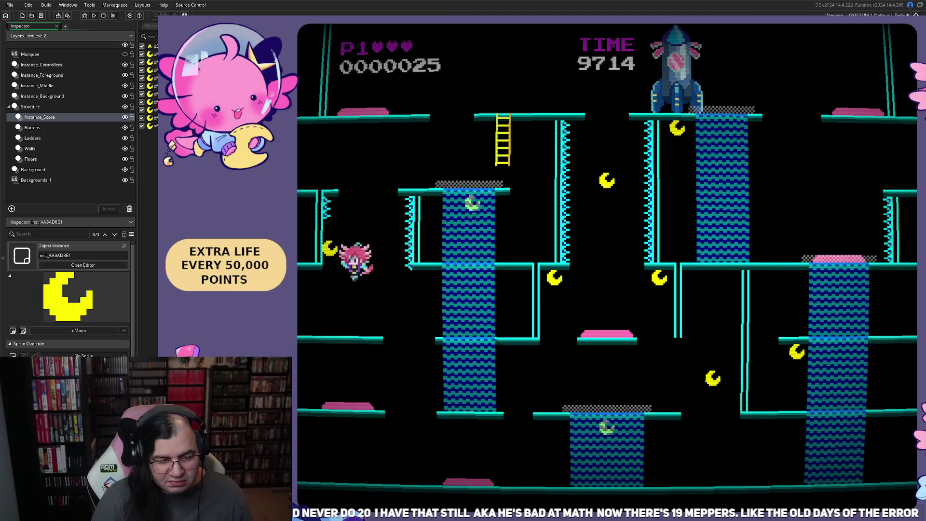
pyautogui.press('Right')
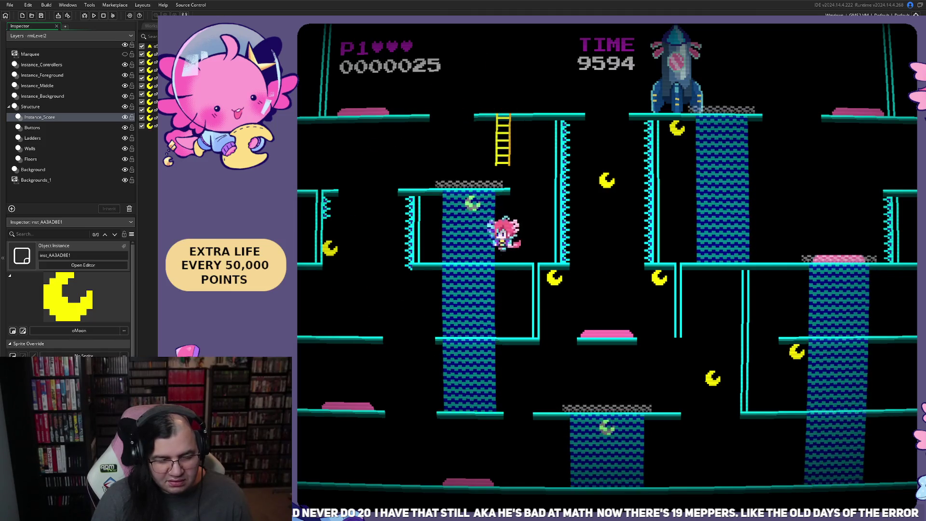
pyautogui.press('Left')
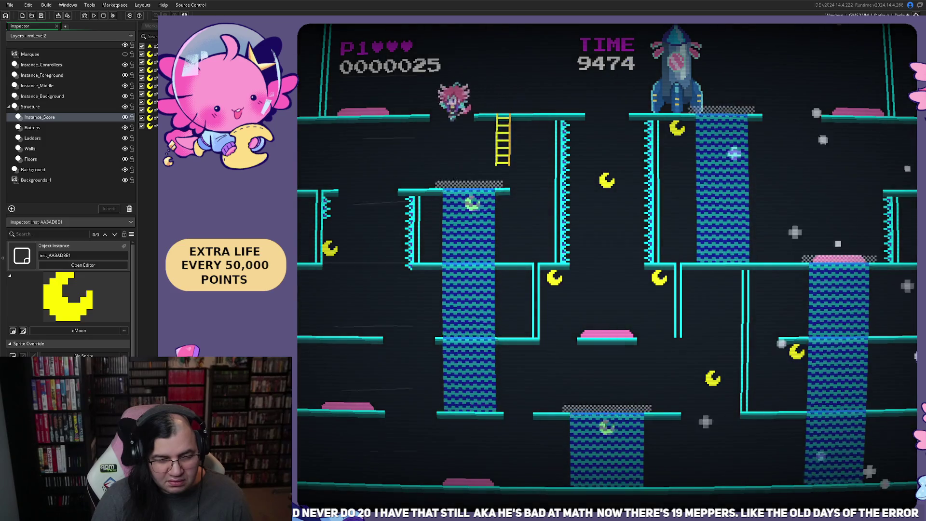
pyautogui.press('Left')
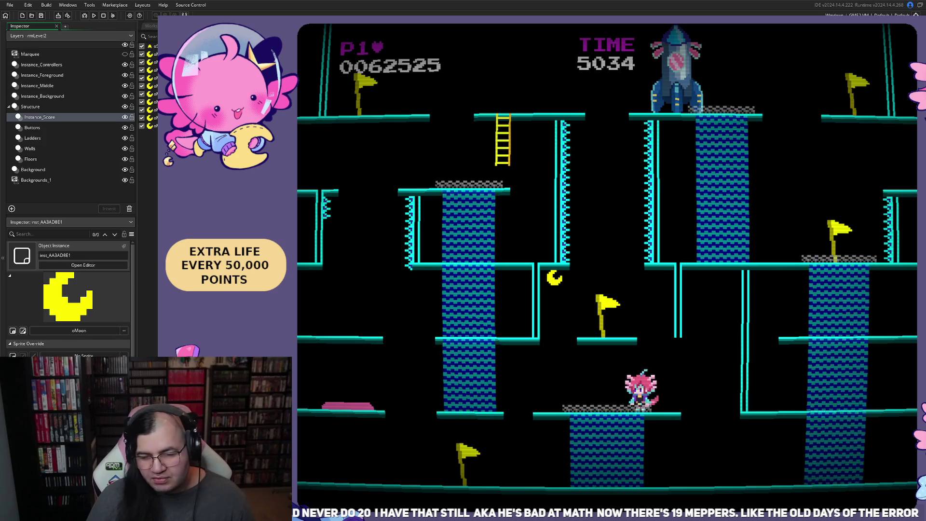
pyautogui.press('Escape')
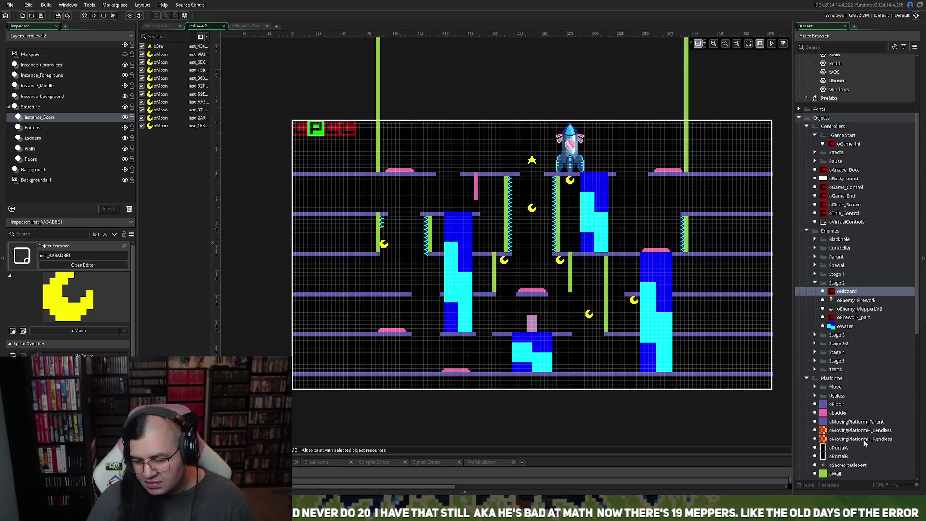
# Step: Check rmLevel2's 480 by 270 room settings, then make the Buttons layer active and zoom out
pyautogui.scroll(-6, 864, 443)
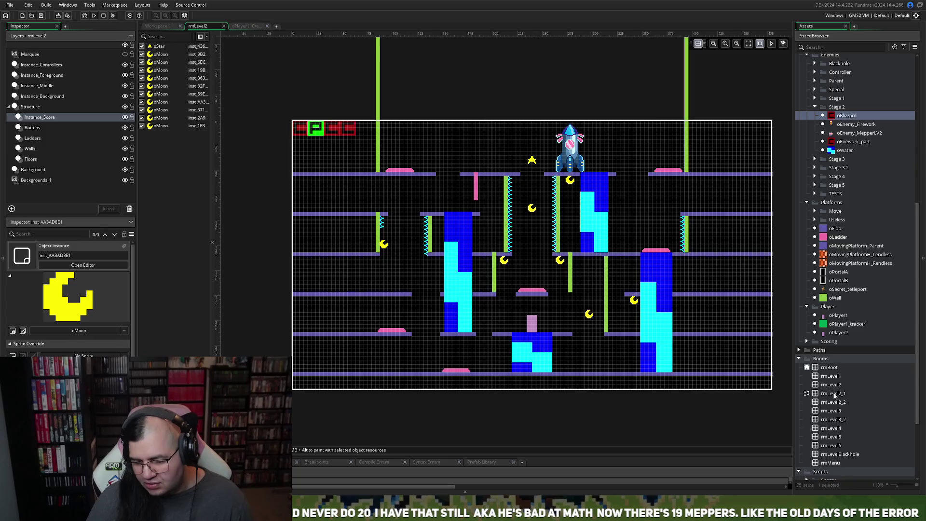
pyautogui.click(831, 385)
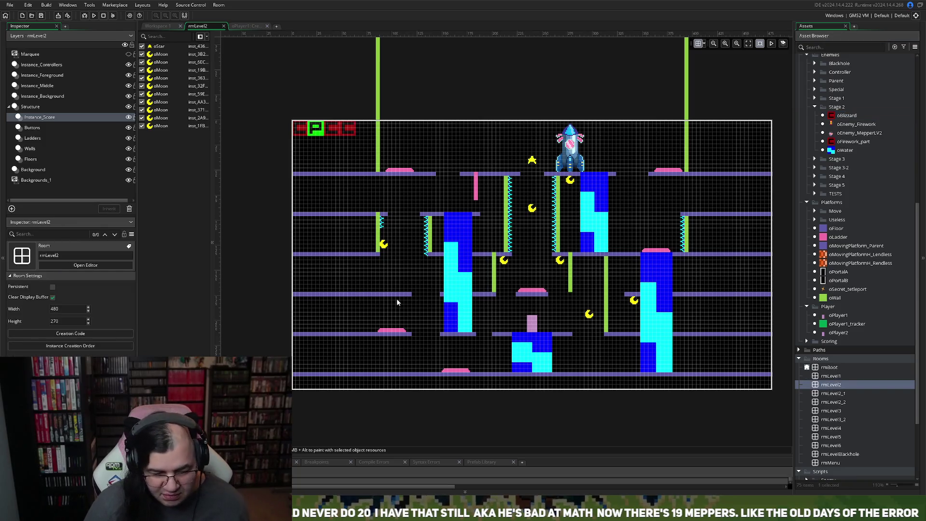
pyautogui.scroll(5, 396, 300)
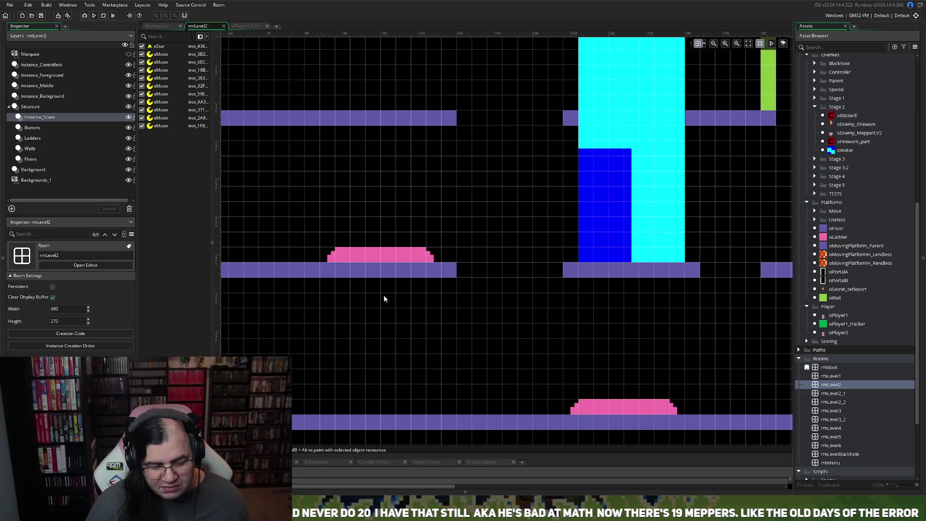
pyautogui.scroll(-3, 384, 299)
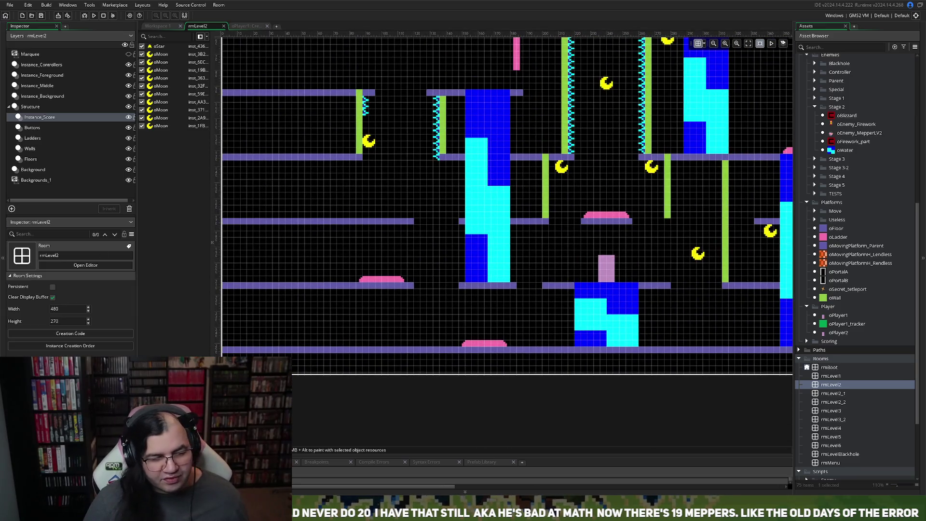
pyautogui.click(33, 138)
pyautogui.click(33, 150)
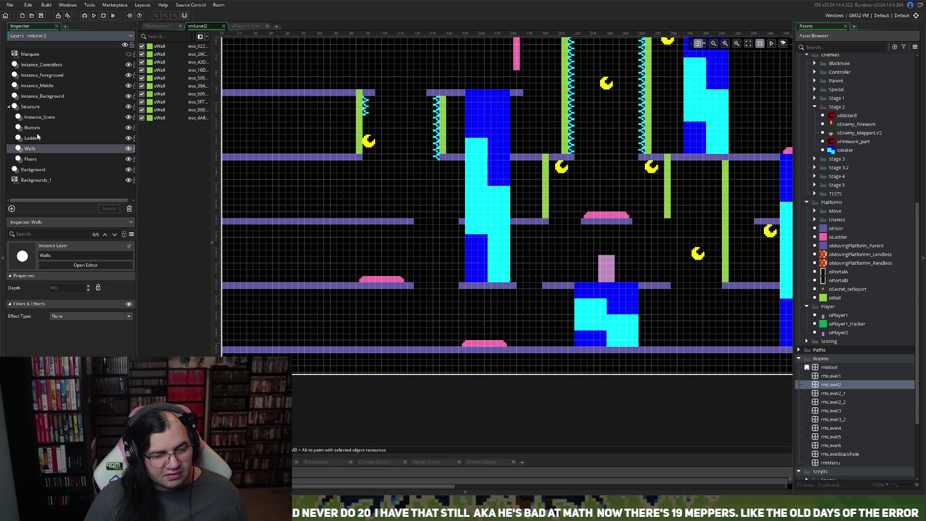
pyautogui.click(33, 127)
pyautogui.scroll(-2, 411, 275)
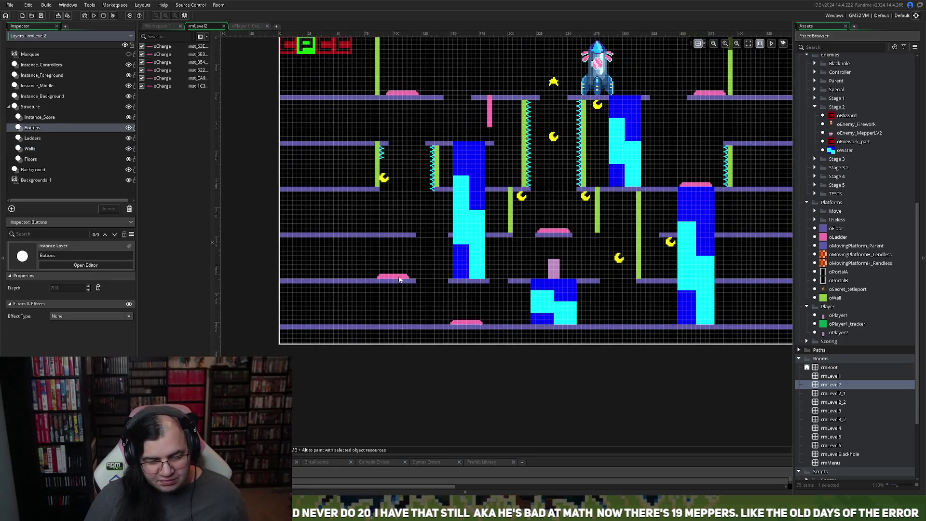
# Step: Drag the lower-left pink oCharge pad up and right beside the central blue column
pyautogui.moveTo(399, 280); pyautogui.dragTo(460, 258)
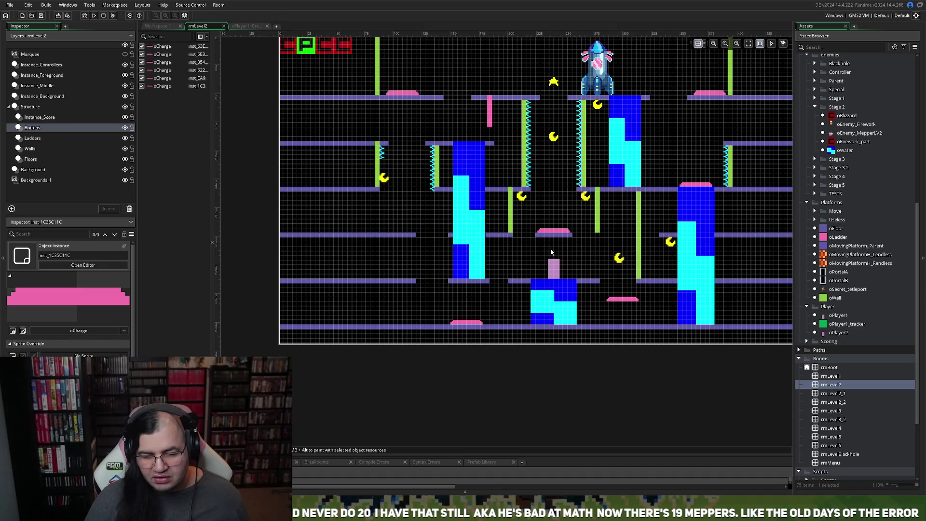
# Step: On the Walls layer, lower the tall green oWall's top edge so it spans only the lower section
pyautogui.hscroll(-2, 554, 250)
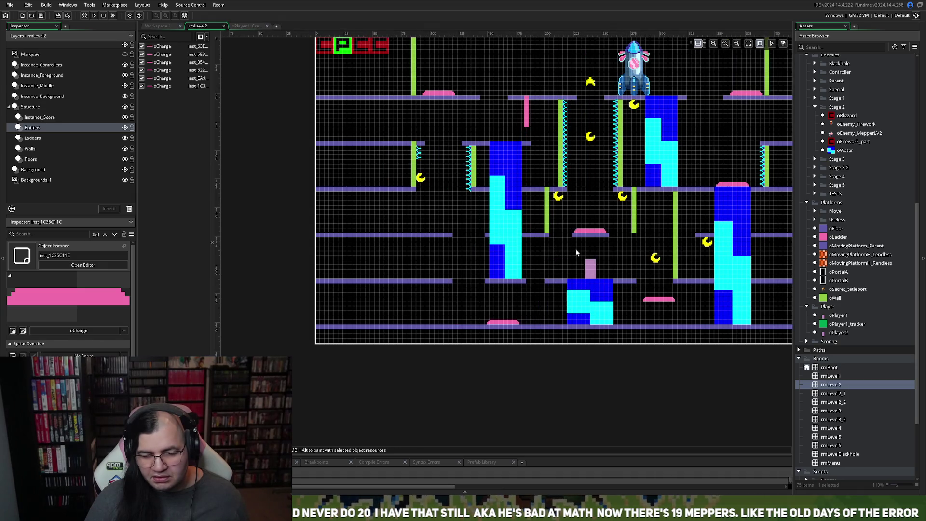
pyautogui.hscroll(4, 575, 250)
pyautogui.hscroll(2, 579, 252)
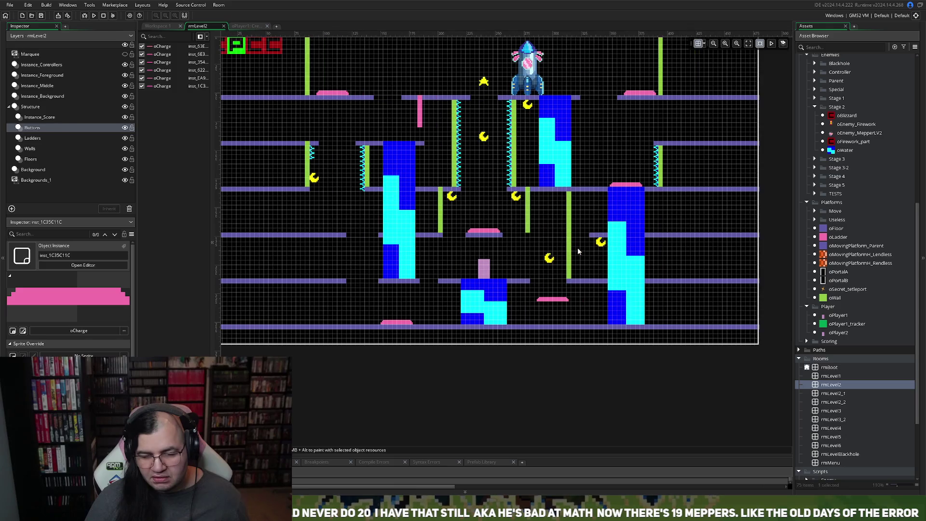
pyautogui.scroll(2, 589, 244)
pyautogui.scroll(3, 588, 242)
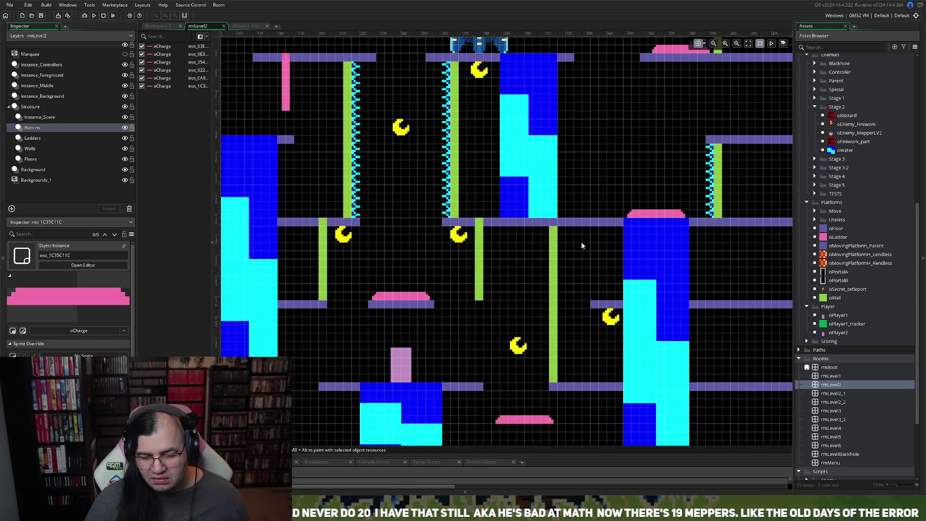
pyautogui.click(38, 151)
pyautogui.click(554, 235)
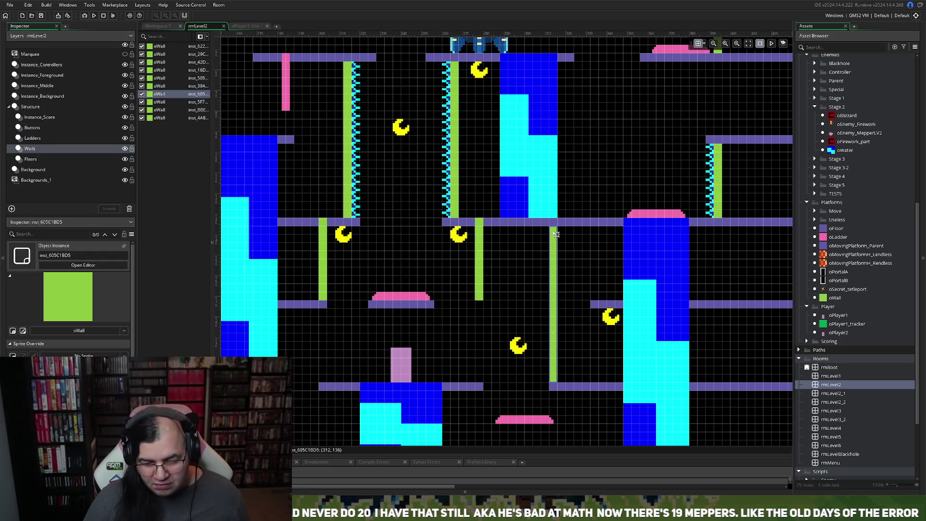
pyautogui.moveTo(553, 226); pyautogui.dragTo(549, 309)
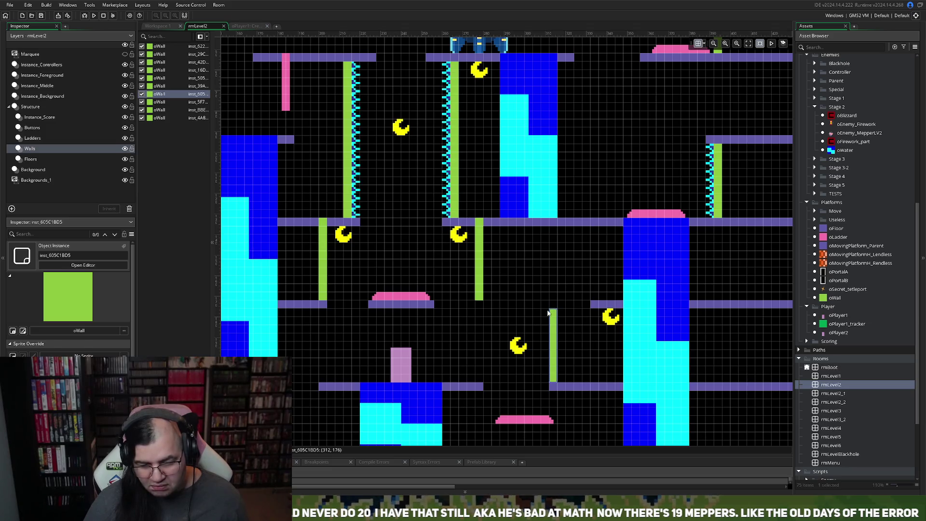
pyautogui.moveTo(553, 309); pyautogui.dragTo(554, 303)
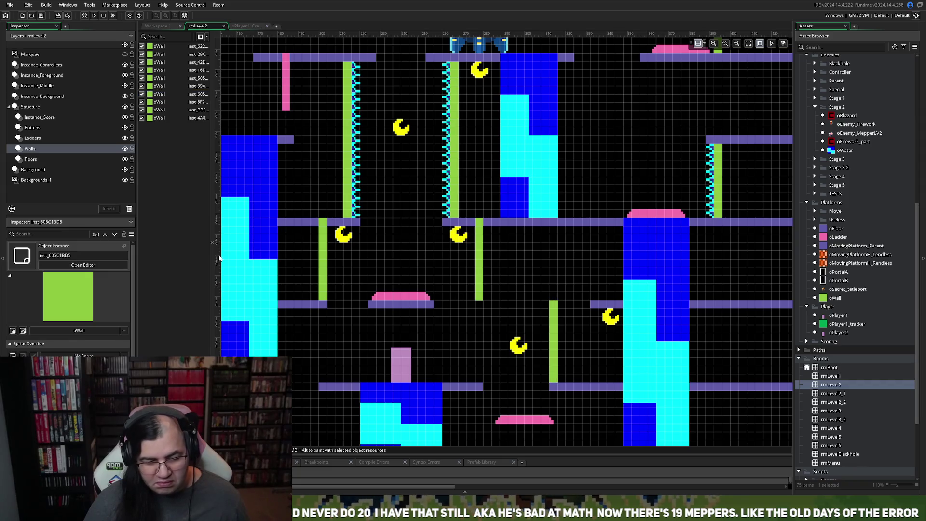
pyautogui.click(51, 159)
# Step: Alt-drag an oFloor copy beside the shortened wall and move an oCharge pad onto it
pyautogui.moveTo(421, 306)
pyautogui.mouseDown()
pyautogui.moveTo(436, 306)
pyautogui.moveTo(425, 316)
pyautogui.moveTo(533, 310)
pyautogui.moveTo(475, 306)
pyautogui.mouseUp()
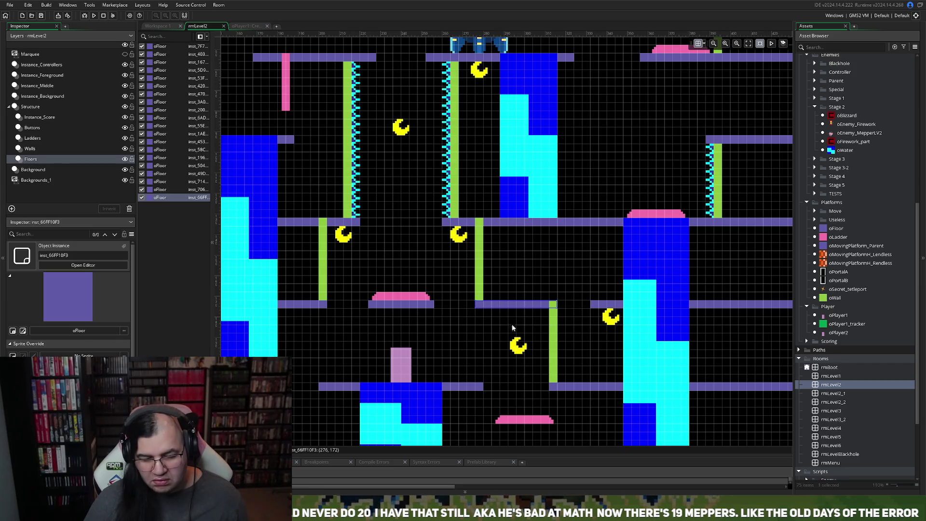
pyautogui.click(521, 418)
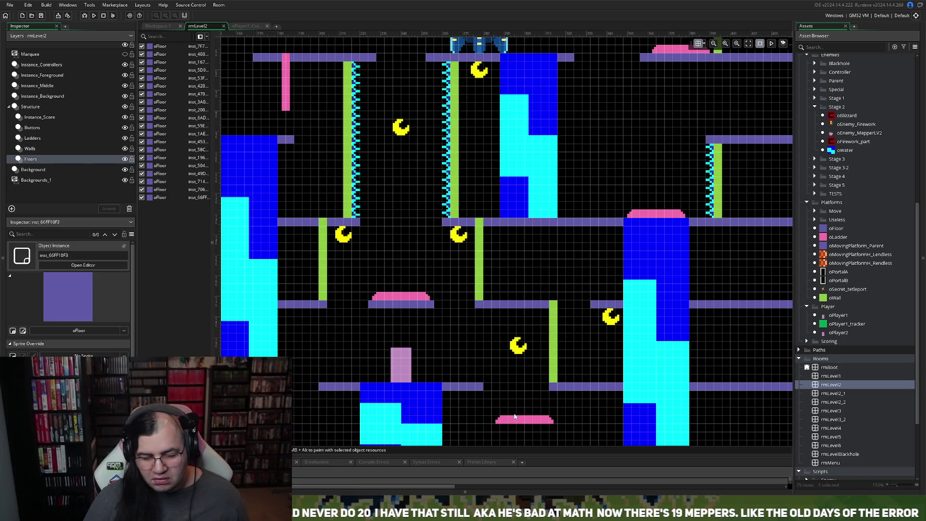
pyautogui.click(39, 129)
pyautogui.moveTo(521, 421); pyautogui.dragTo(516, 296)
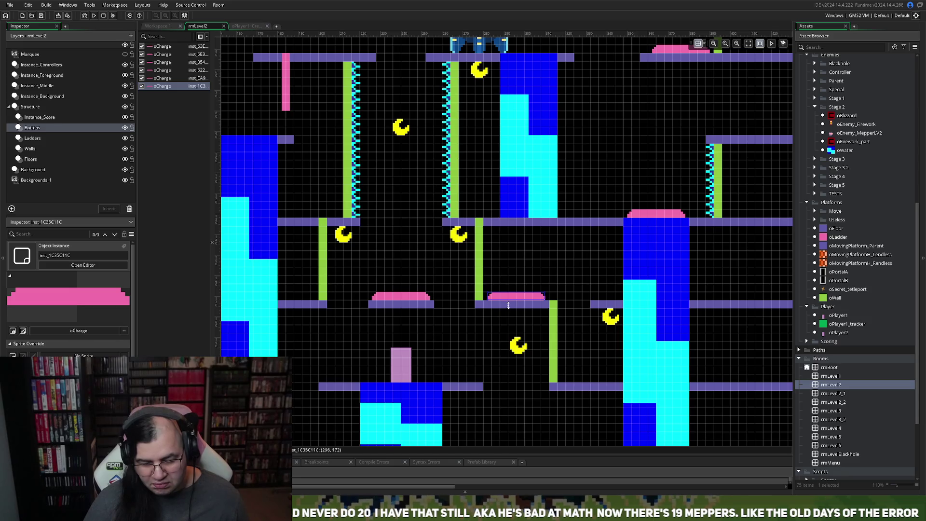
pyautogui.scroll(-2, 392, 323)
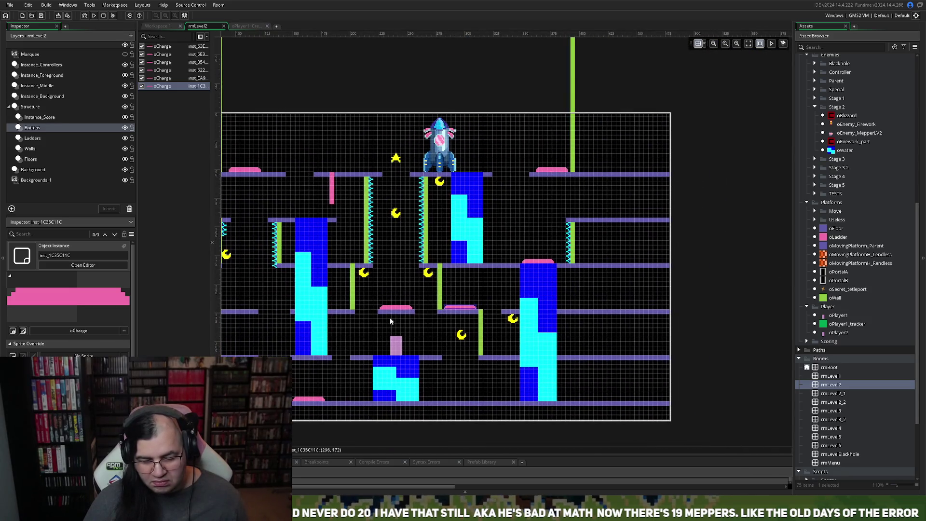
pyautogui.hscroll(-3, 390, 318)
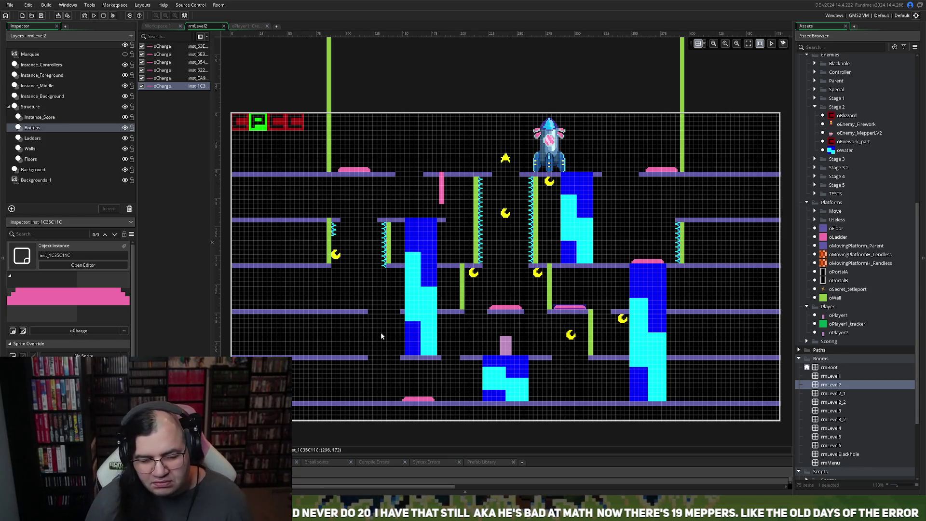
pyautogui.click(237, 27)
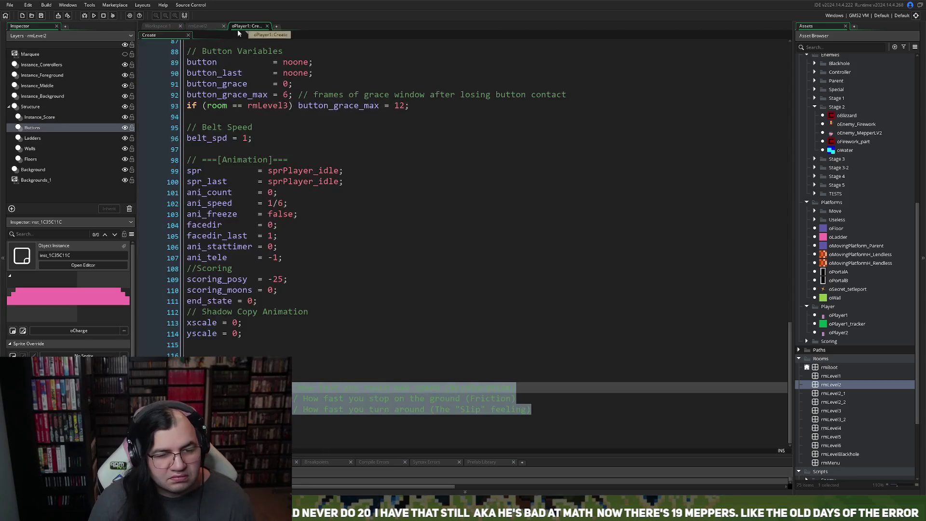
# Step: Close the oPlayer1 code and open oGame_Control's Create event in a full view
pyautogui.scroll(5, 244, 124)
pyautogui.scroll(2, 244, 124)
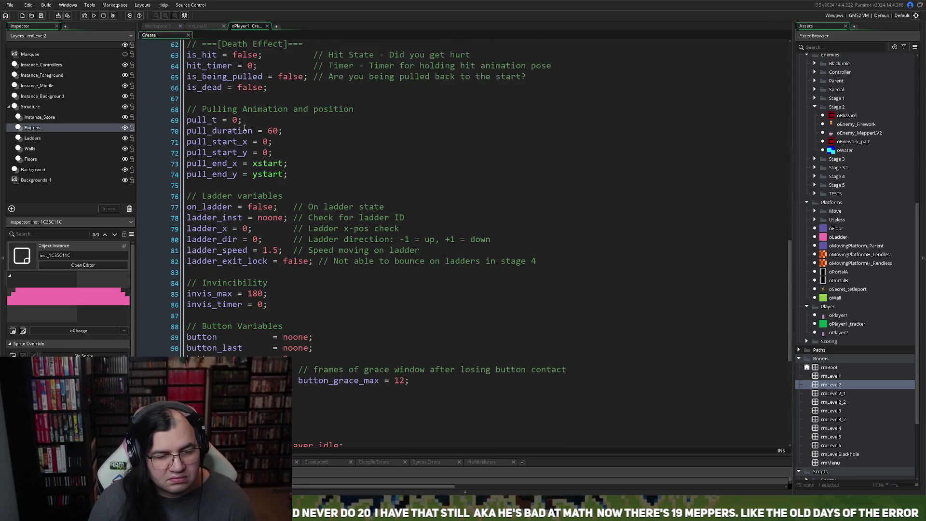
pyautogui.scroll(-8, 231, 125)
pyautogui.scroll(10, 232, 110)
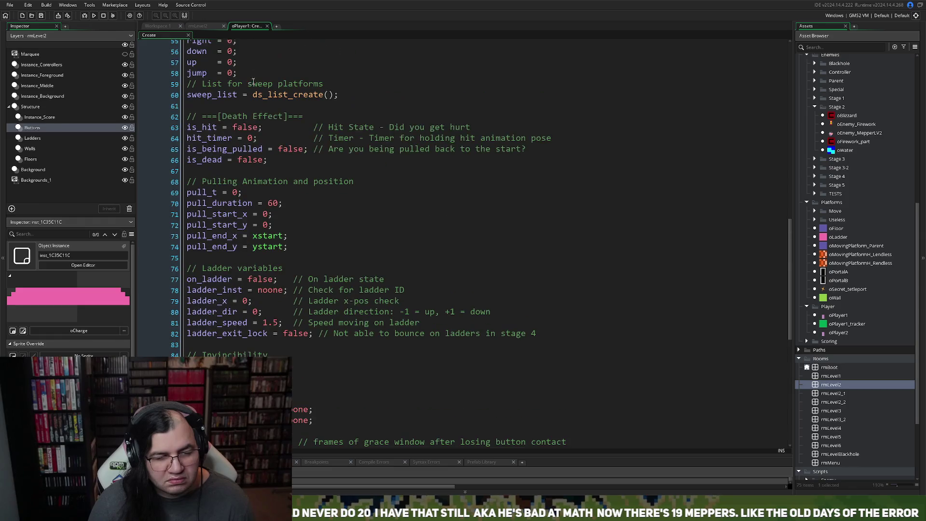
pyautogui.click(267, 26)
pyautogui.click(176, 27)
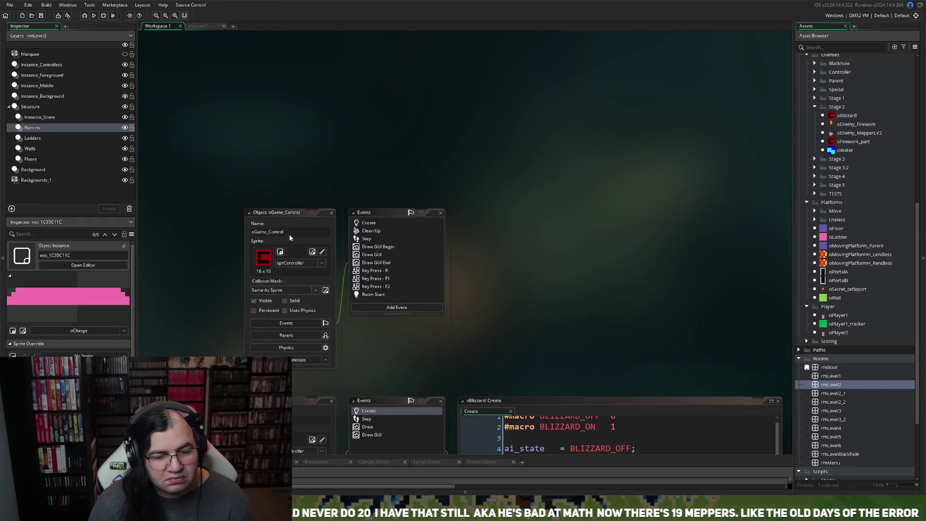
pyautogui.doubleClick(367, 72)
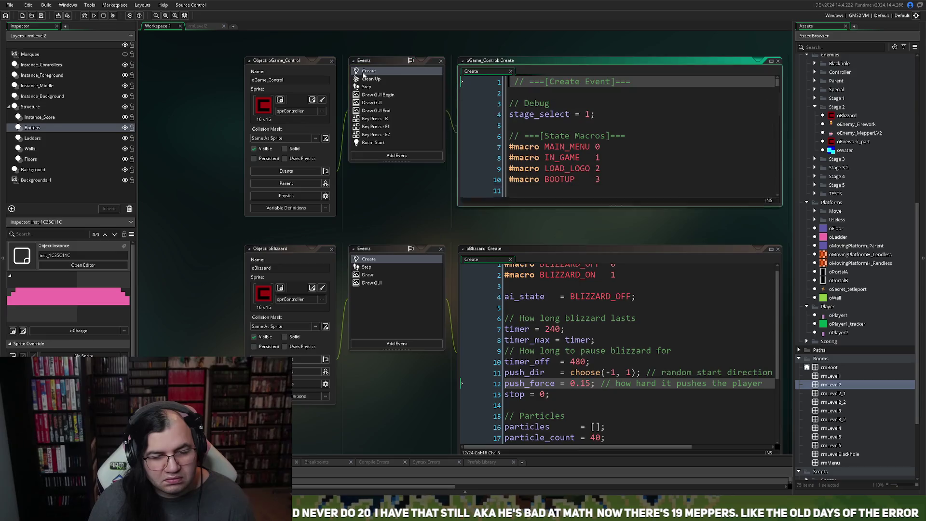
pyautogui.click(771, 61)
pyautogui.scroll(-15, 380, 202)
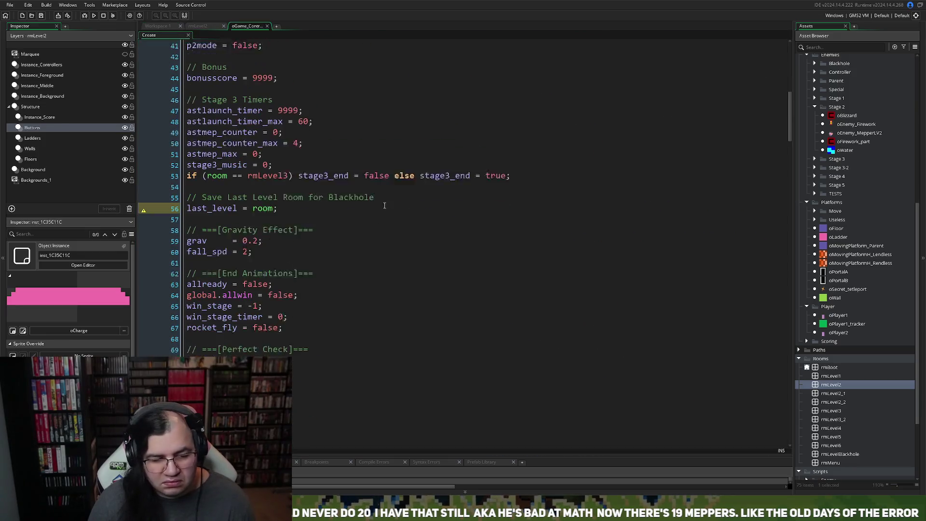
pyautogui.scroll(-11, 380, 201)
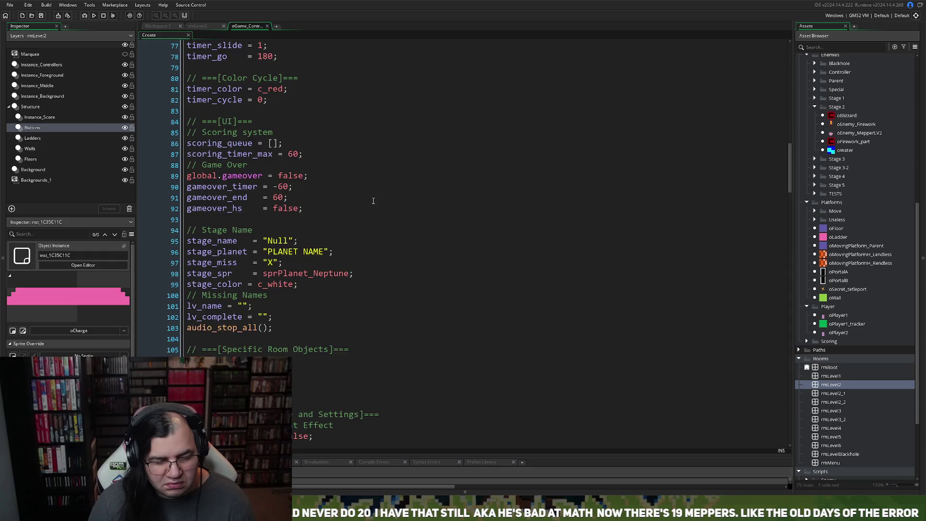
pyautogui.scroll(-9, 364, 206)
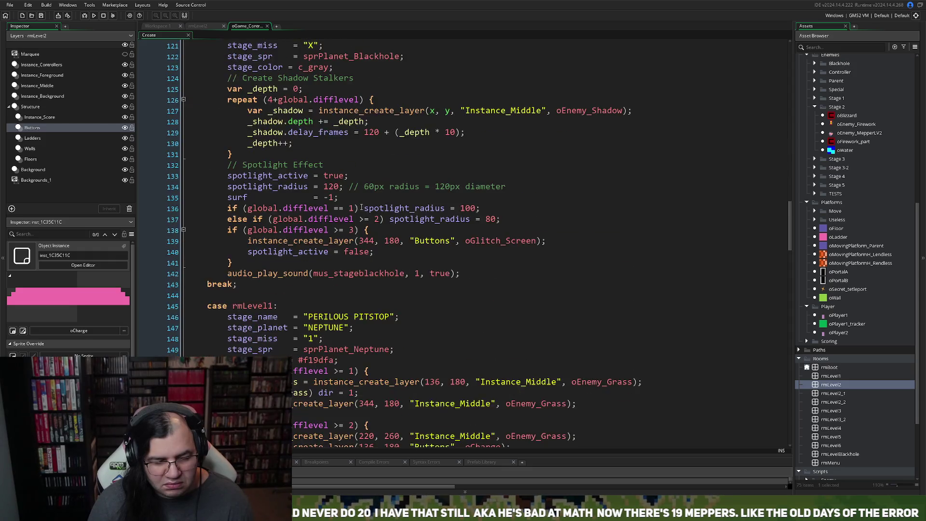
pyautogui.scroll(-3, 359, 206)
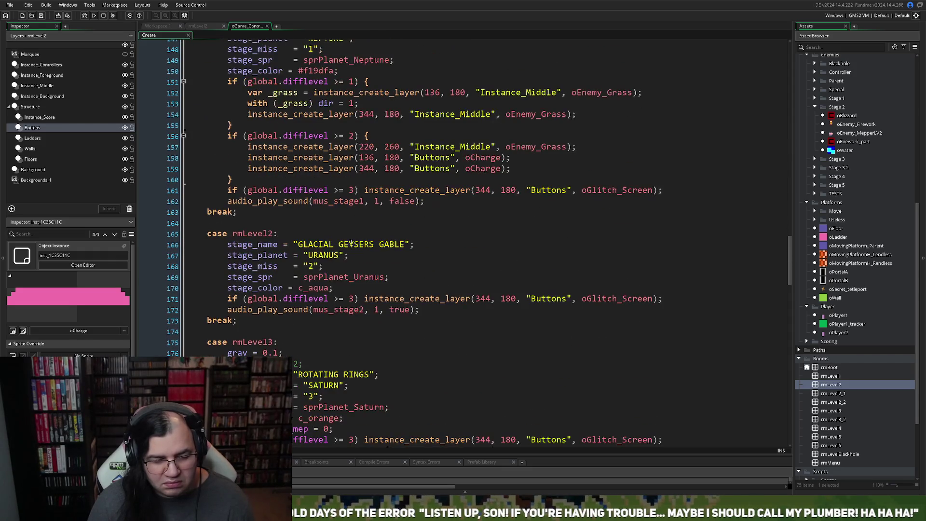
# Step: Change the rmLevel2 stage_name to GEYSER GABLE, save, and run the game
pyautogui.moveTo(341, 245); pyautogui.dragTo(298, 245)
pyautogui.press('BackSpace')
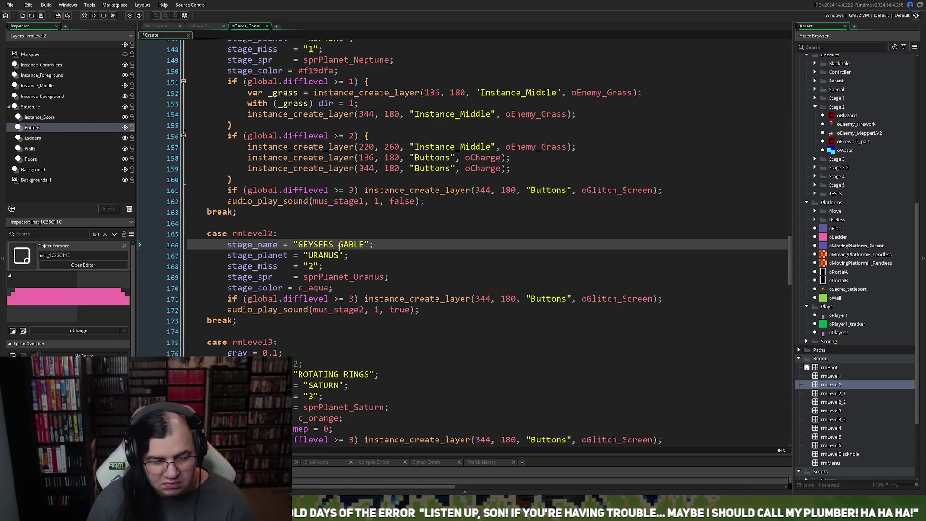
pyautogui.press('BackSpace')
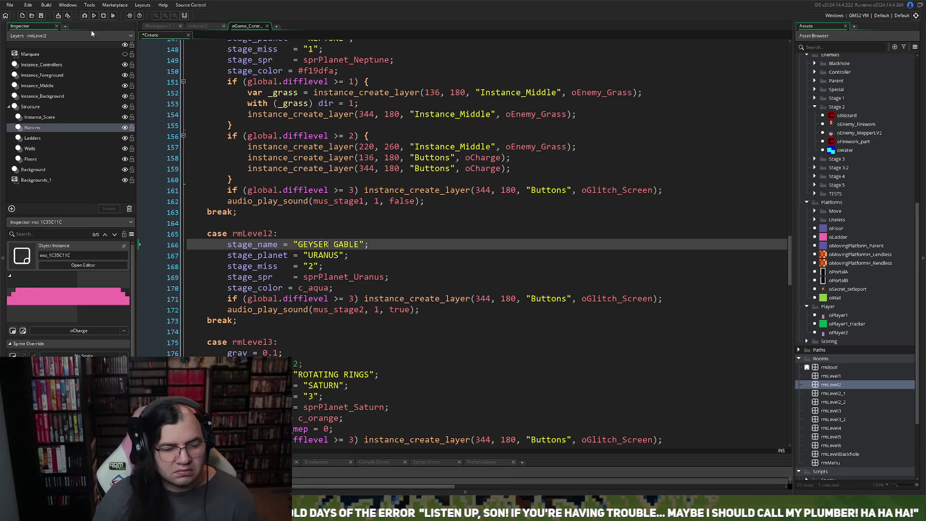
pyautogui.click(41, 15)
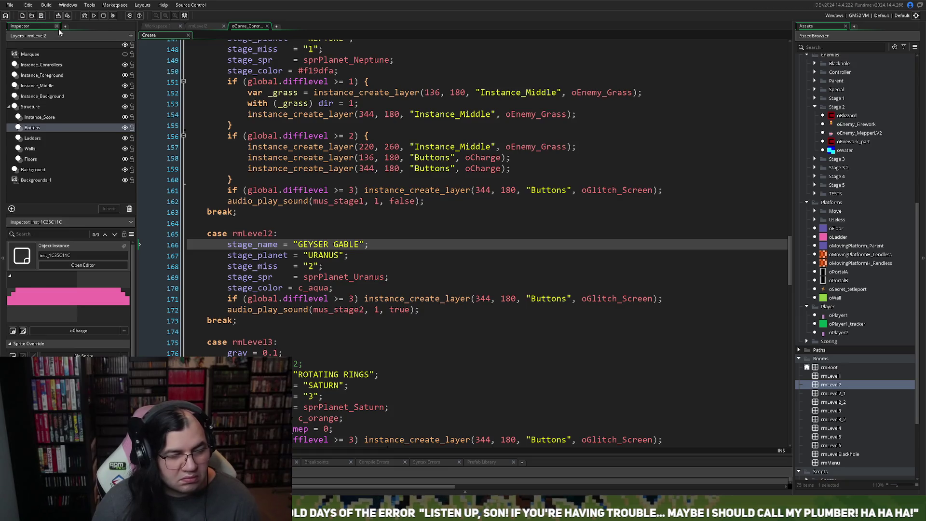
pyautogui.click(93, 16)
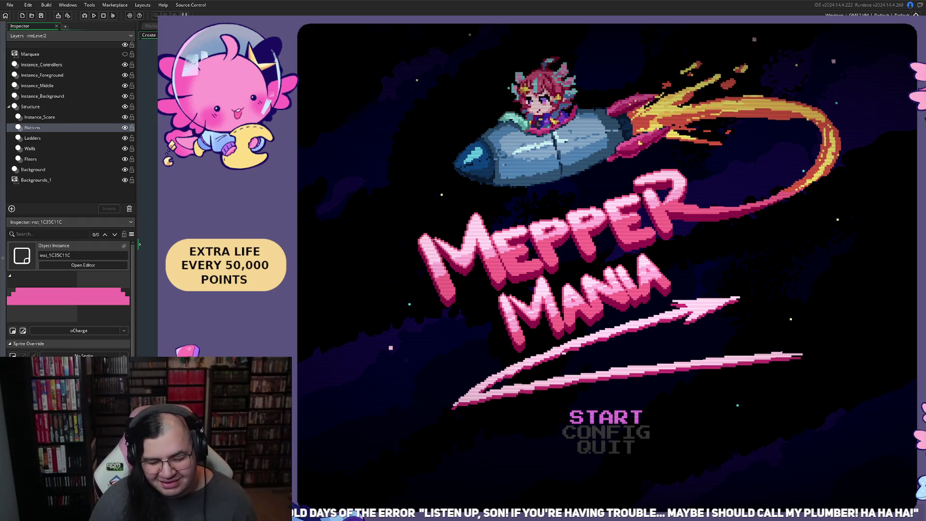
# Step: Start the game from stage 2, the Uranus stage
pyautogui.press('Return')
pyautogui.press('Down')
pyautogui.press('Right')
pyautogui.press('Up')
pyautogui.press('Return')
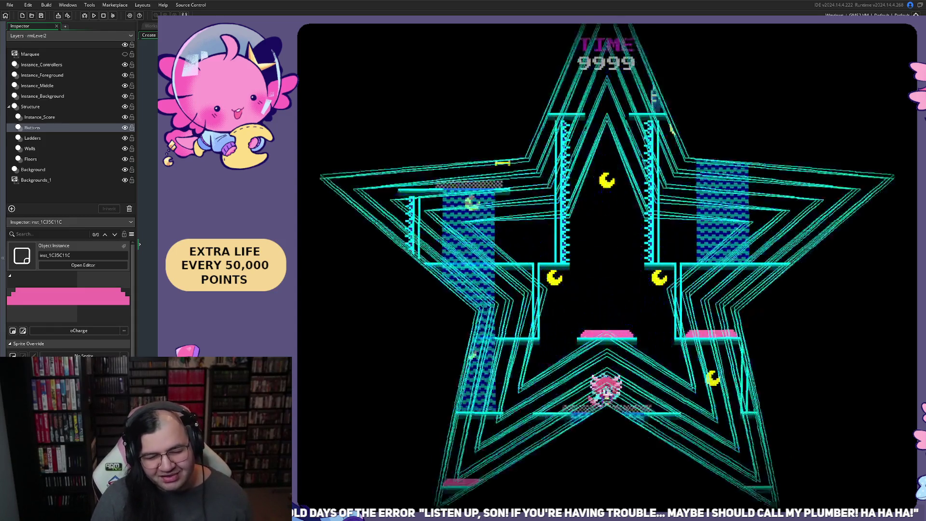
# Step: Ride the geyser column up to the top platform, then drop across the middle platform
pyautogui.press('Left')
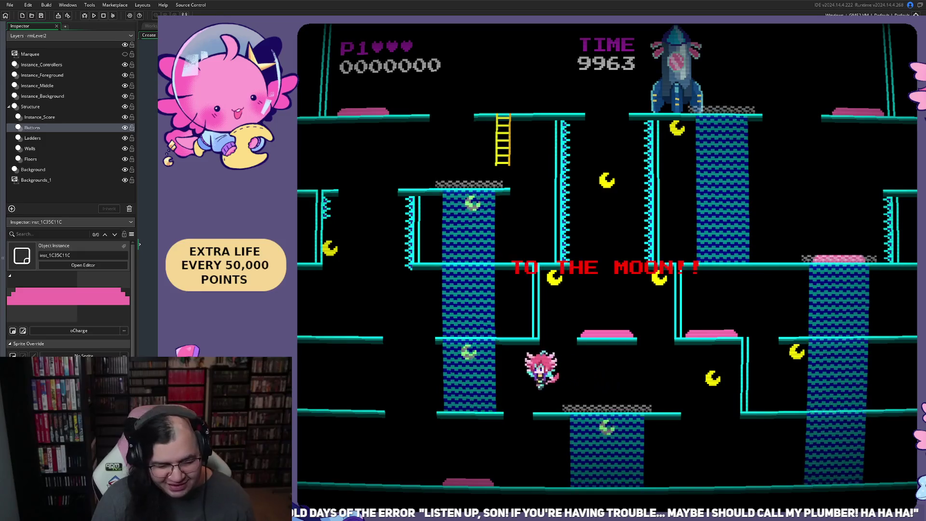
pyautogui.press('Left')
pyautogui.press('Right')
pyautogui.press('Left')
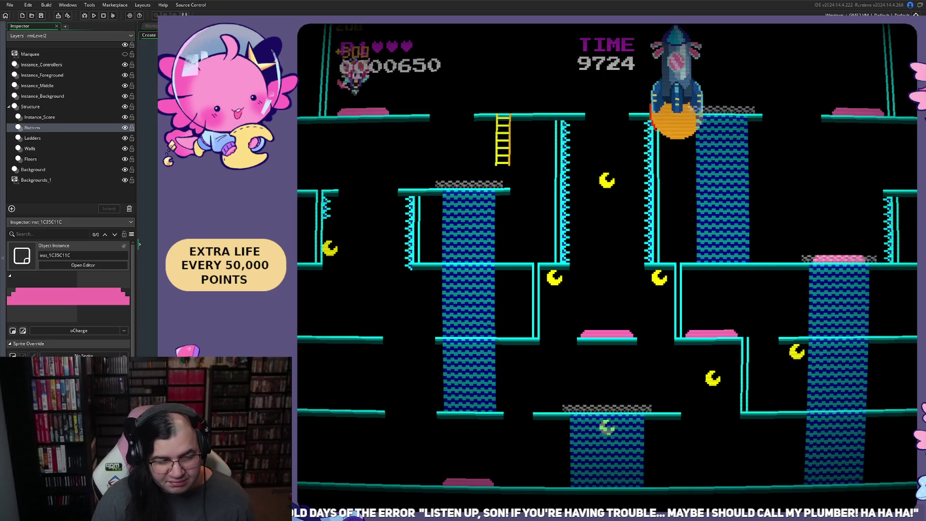
pyautogui.press('Right')
pyautogui.press('Right')
pyautogui.press('Left')
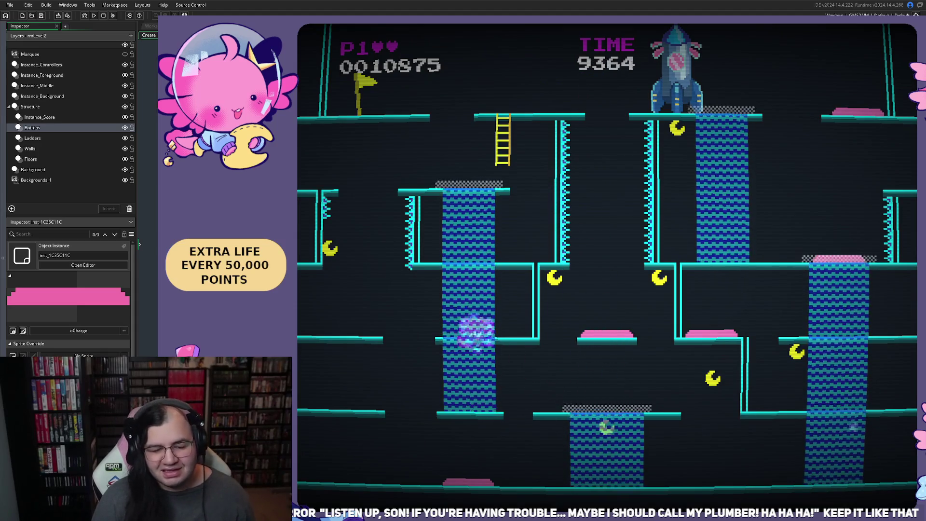
pyautogui.press('Right')
# Step: Climb the yellow ladder, walk the top platform, and drop to the middle
pyautogui.press('Left')
pyautogui.press('Up')
pyautogui.press('Right')
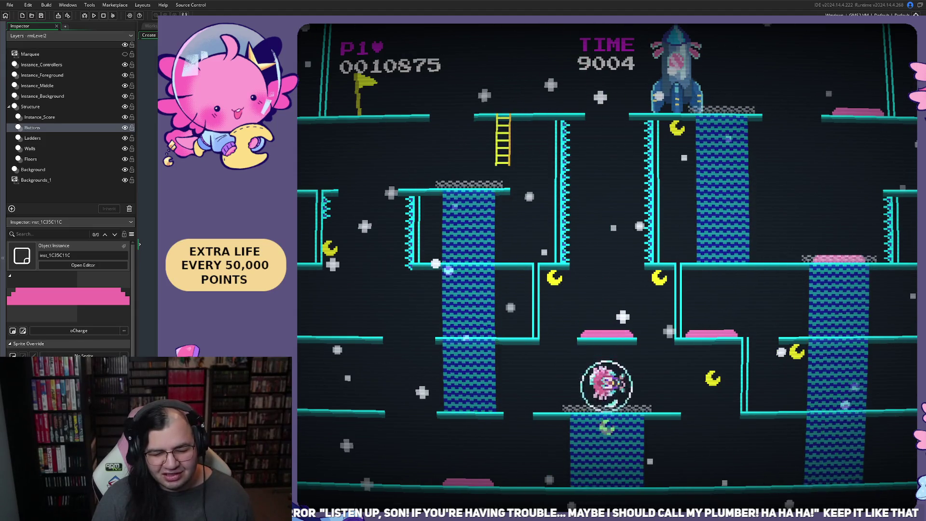
pyautogui.press('Up')
pyautogui.press('Right')
pyautogui.press('Left')
pyautogui.press('Right')
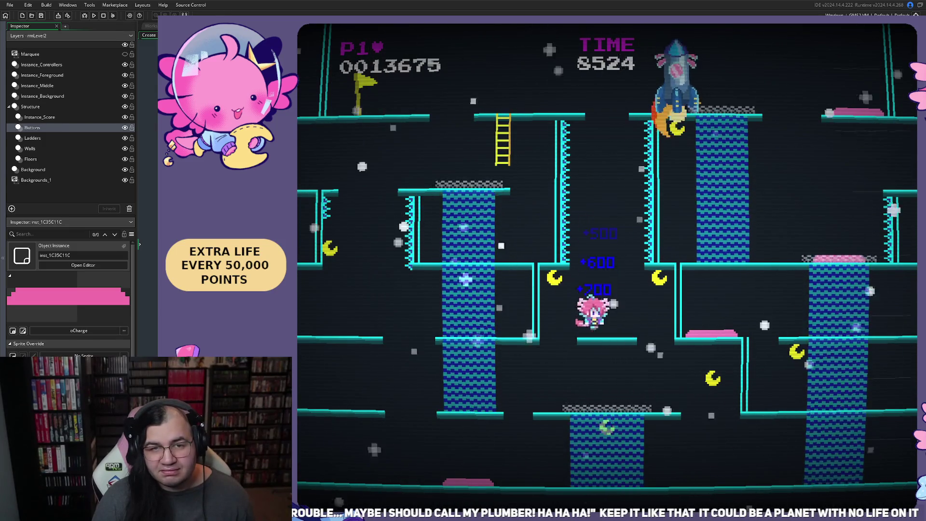
# Step: After the flag bonus, jump along the bottom floor, then pause and exit to the editor
pyautogui.press('Right')
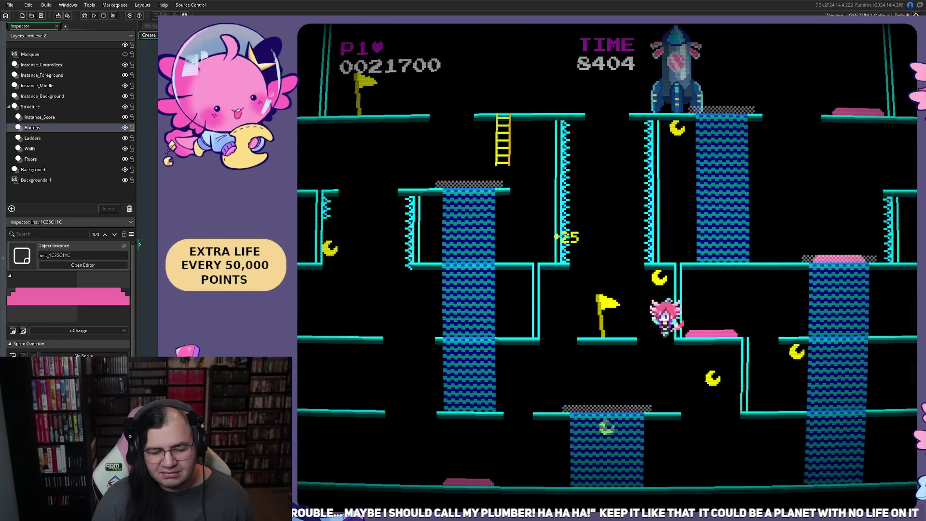
pyautogui.press('Left')
pyautogui.press('space')
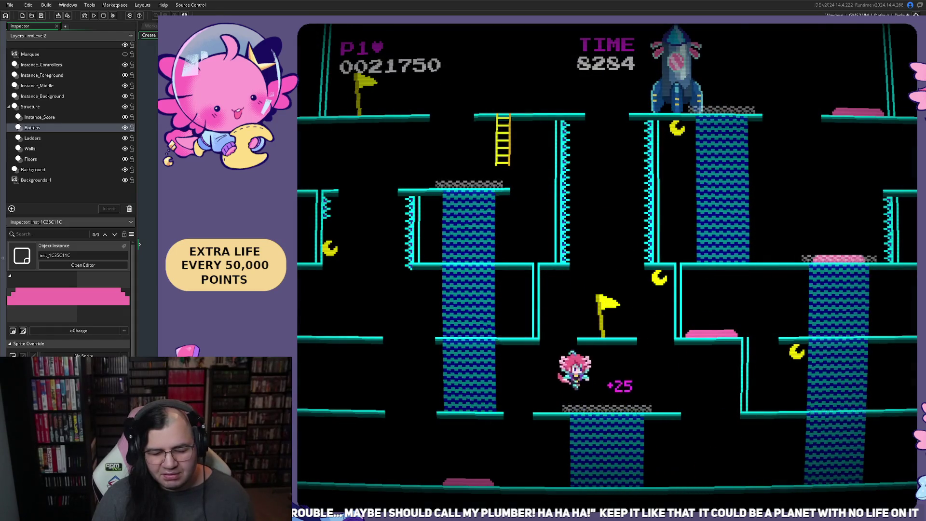
pyautogui.press('Right')
pyautogui.press('space')
pyautogui.press('Left')
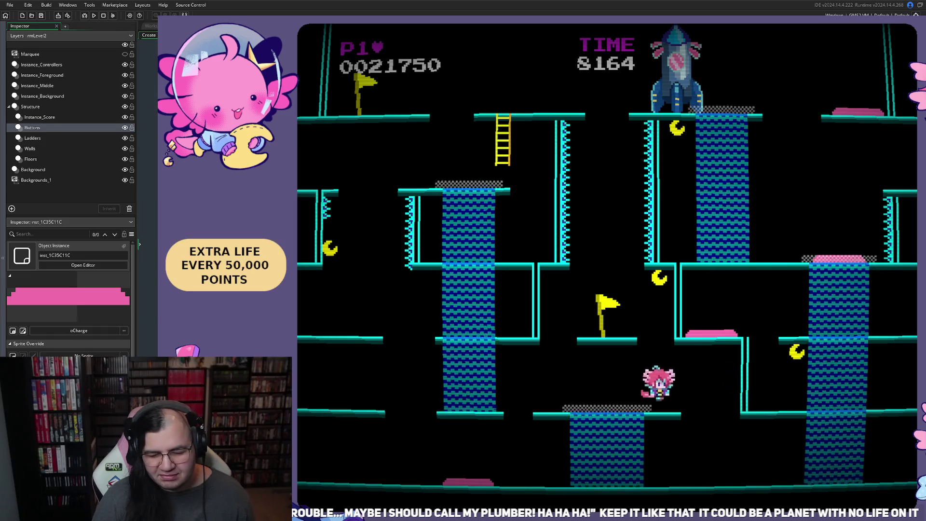
pyautogui.press('Right')
pyautogui.press('Left')
pyautogui.press('space')
pyautogui.press('Right')
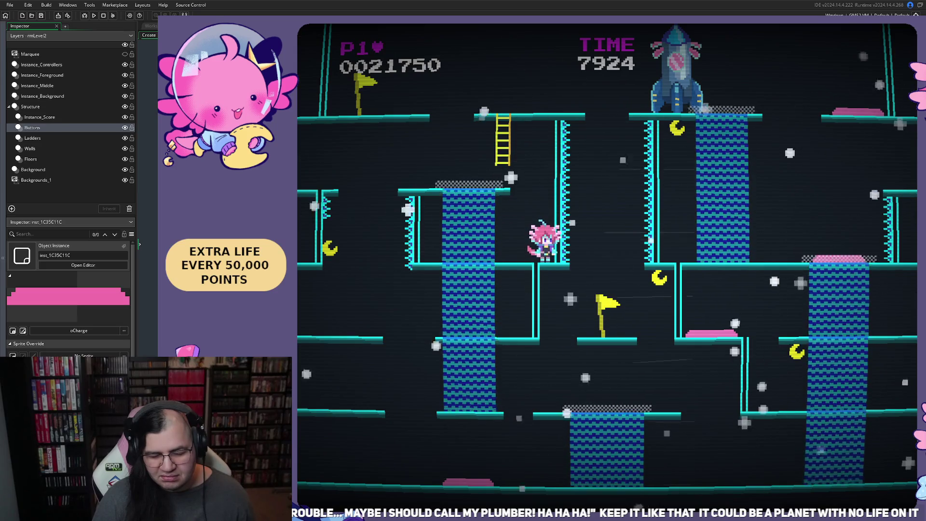
pyautogui.press('Escape')
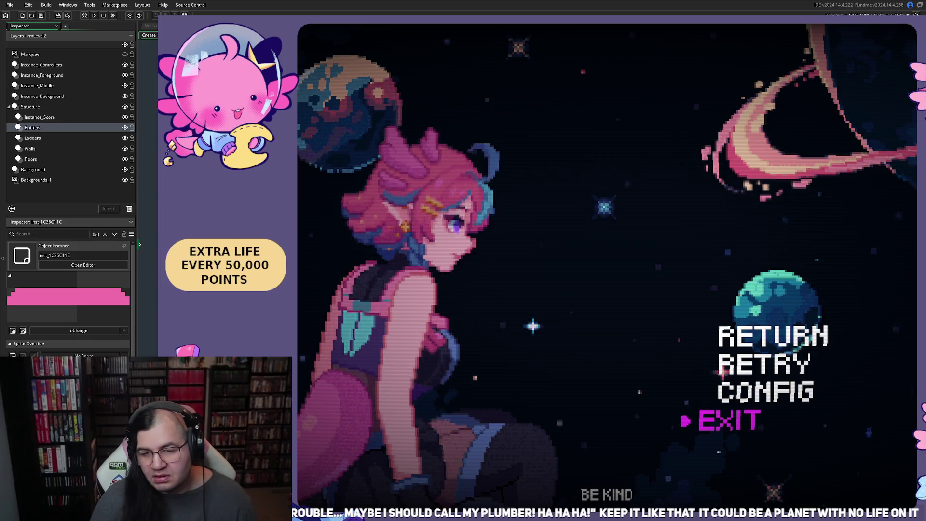
pyautogui.press('Return')
pyautogui.click(201, 26)
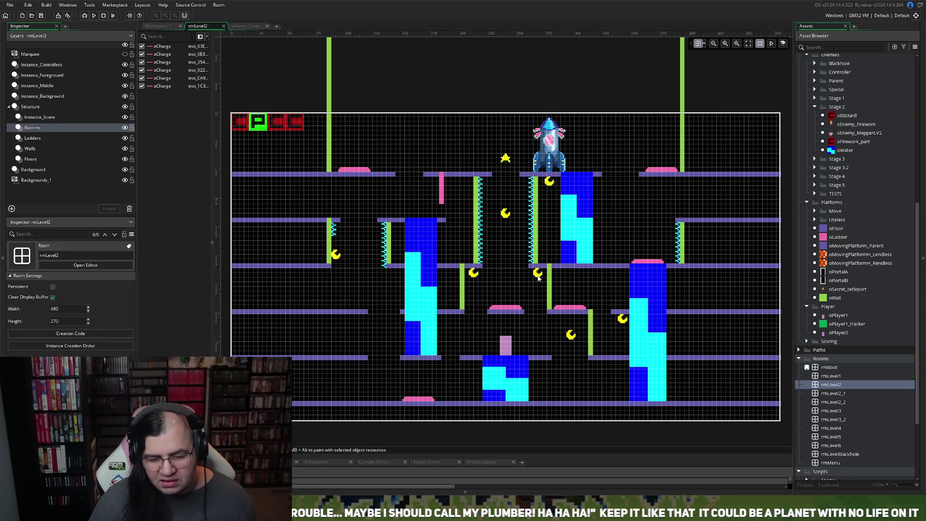
# Step: Browse the Instance_Background and Instance_Middle layers, then select Instance_Score's star and moon pickups
pyautogui.scroll(3, 503, 288)
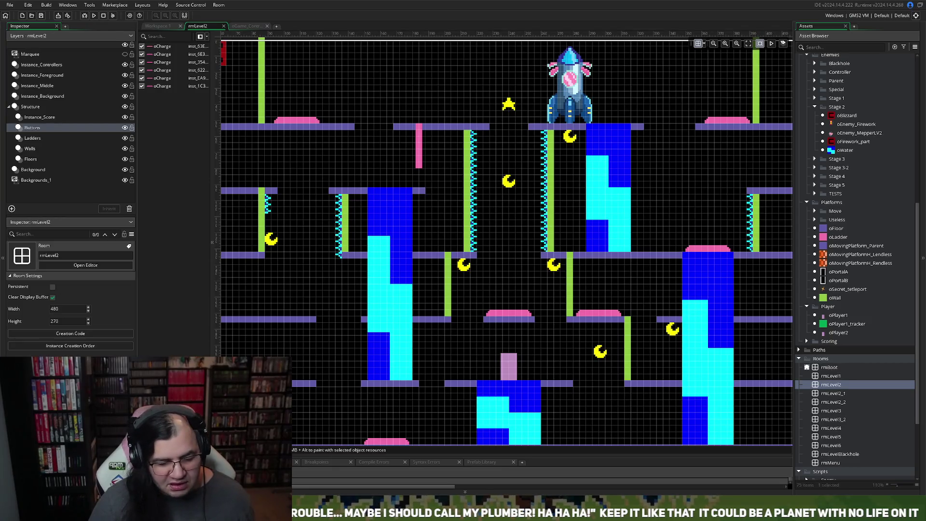
pyautogui.click(42, 96)
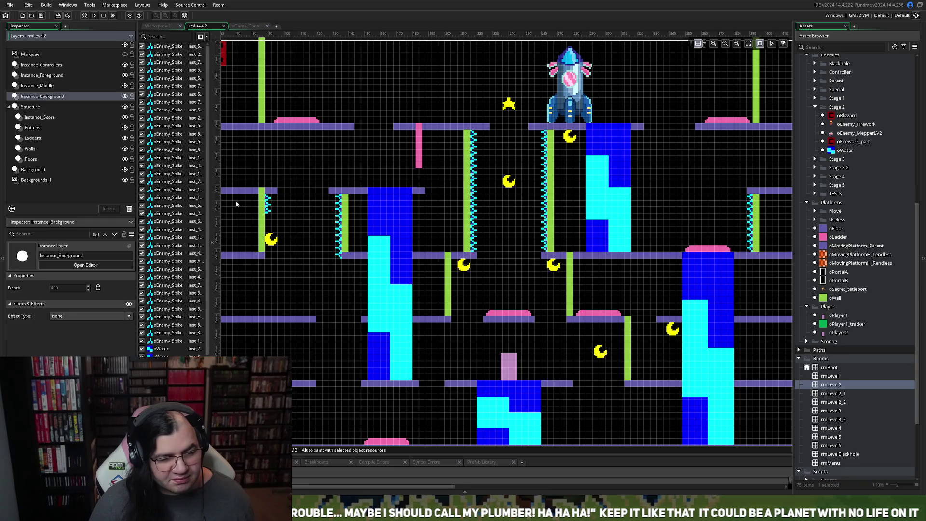
pyautogui.scroll(-1, 448, 316)
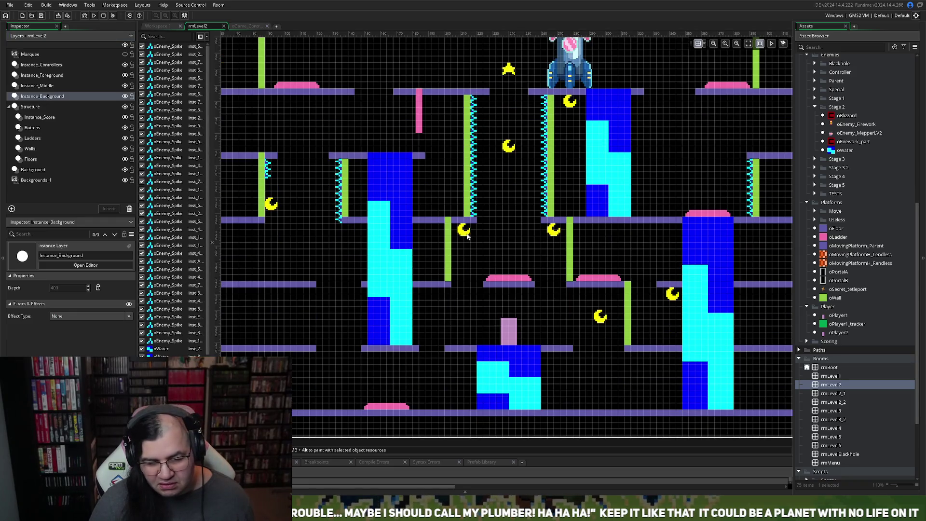
pyautogui.click(42, 97)
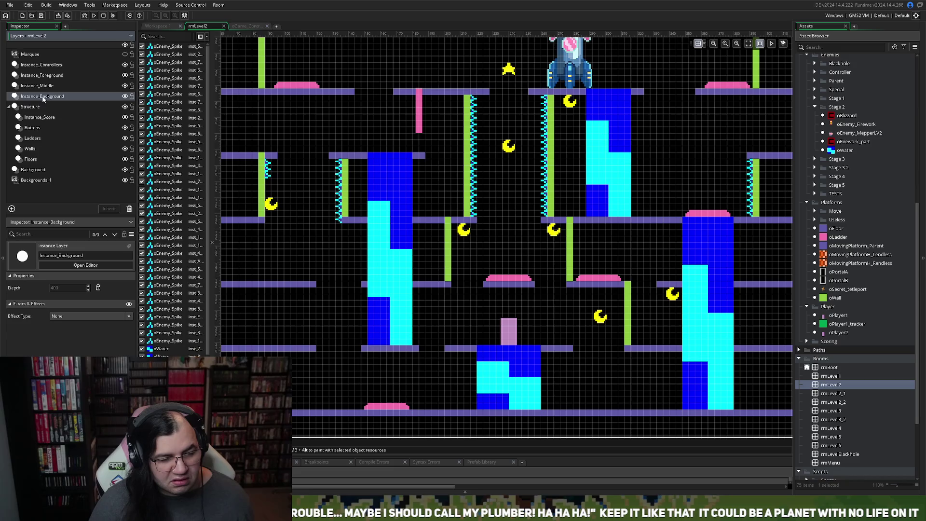
pyautogui.click(49, 86)
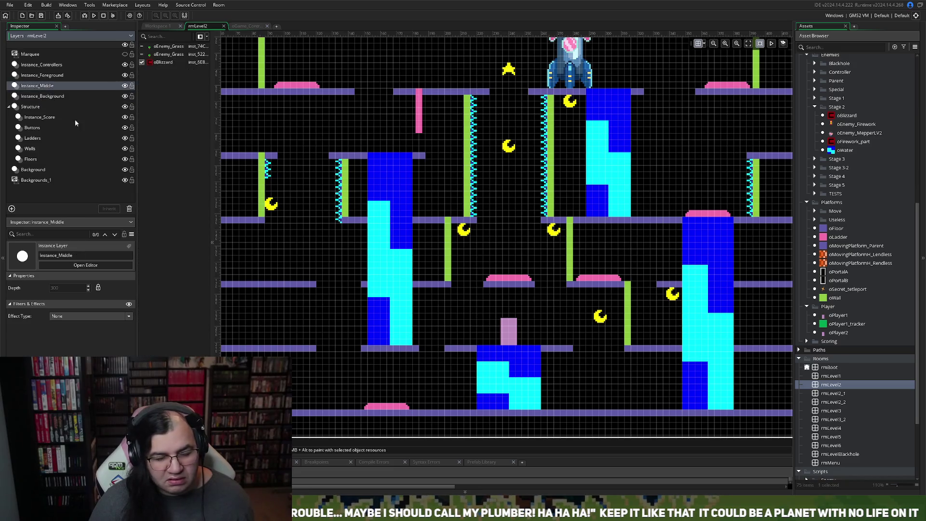
pyautogui.click(51, 96)
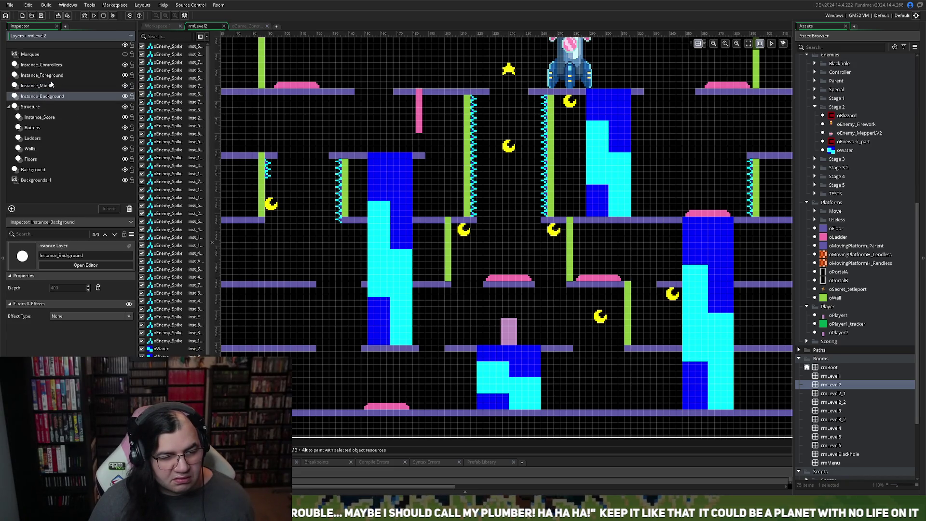
pyautogui.click(55, 118)
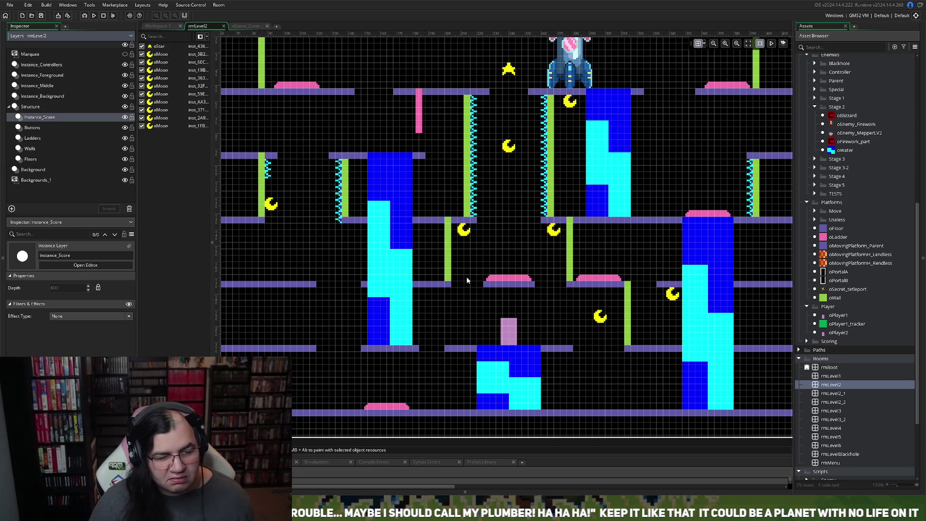
# Step: Move one oMoon pickup to a spot beneath the left platform
pyautogui.moveTo(472, 236)
pyautogui.mouseDown()
pyautogui.moveTo(507, 288)
pyautogui.moveTo(469, 266)
pyautogui.moveTo(444, 203)
pyautogui.moveTo(452, 192)
pyautogui.moveTo(417, 189)
pyautogui.moveTo(439, 221)
pyautogui.moveTo(394, 271)
pyautogui.moveTo(414, 265)
pyautogui.mouseUp()
pyautogui.hscroll(3, 417, 189)
pyautogui.scroll(-2, 415, 246)
pyautogui.hscroll(-8, 405, 265)
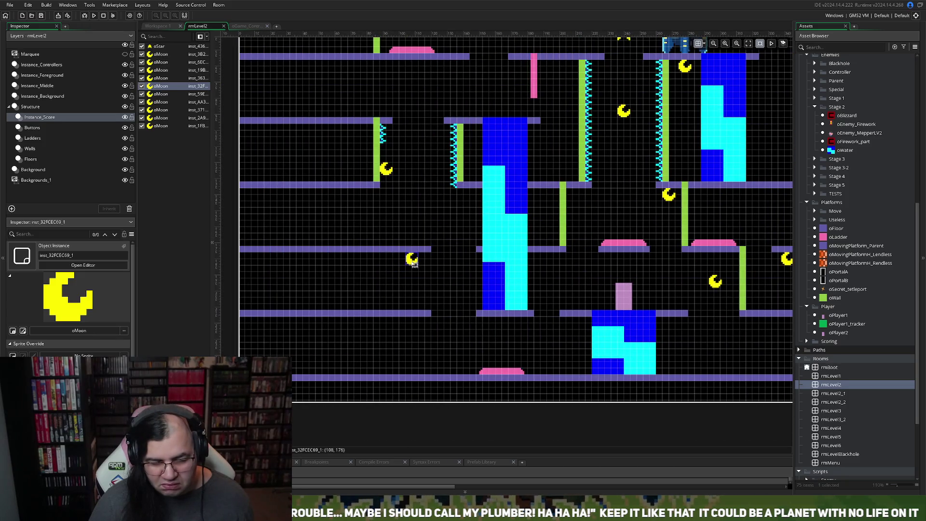
pyautogui.moveTo(414, 265)
pyautogui.mouseDown()
pyautogui.moveTo(364, 202)
pyautogui.moveTo(405, 267)
pyautogui.moveTo(416, 265)
pyautogui.mouseUp()
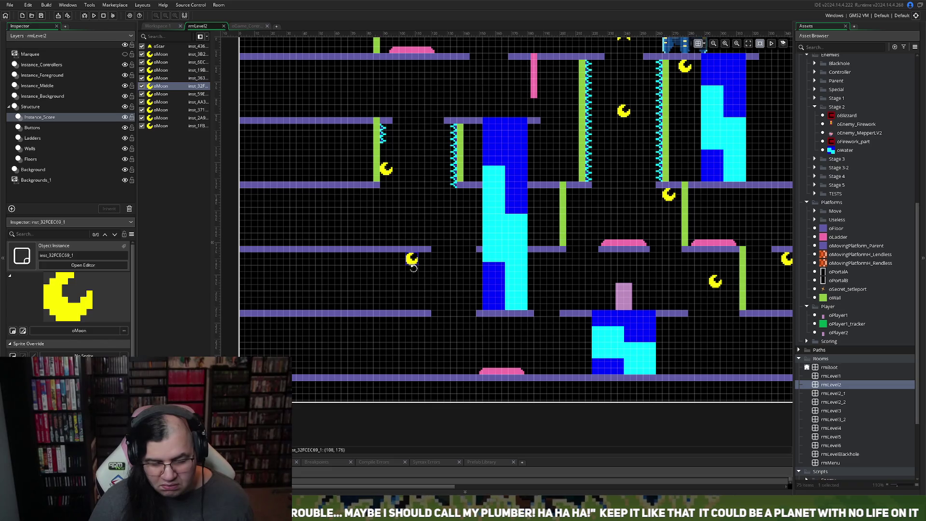
# Step: Move a second oMoon under the lower left platform and start a test build
pyautogui.moveTo(670, 198); pyautogui.dragTo(414, 329)
pyautogui.scroll(-2, 424, 327)
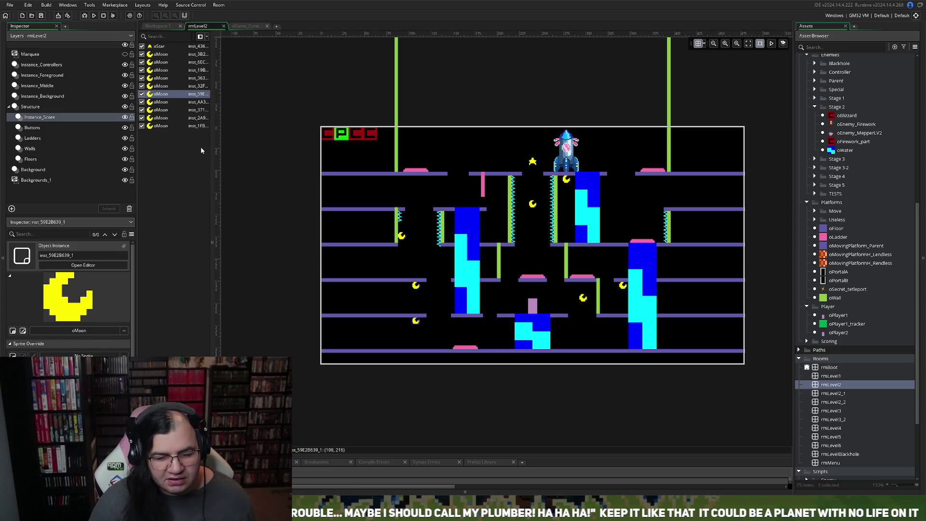
pyautogui.click(94, 16)
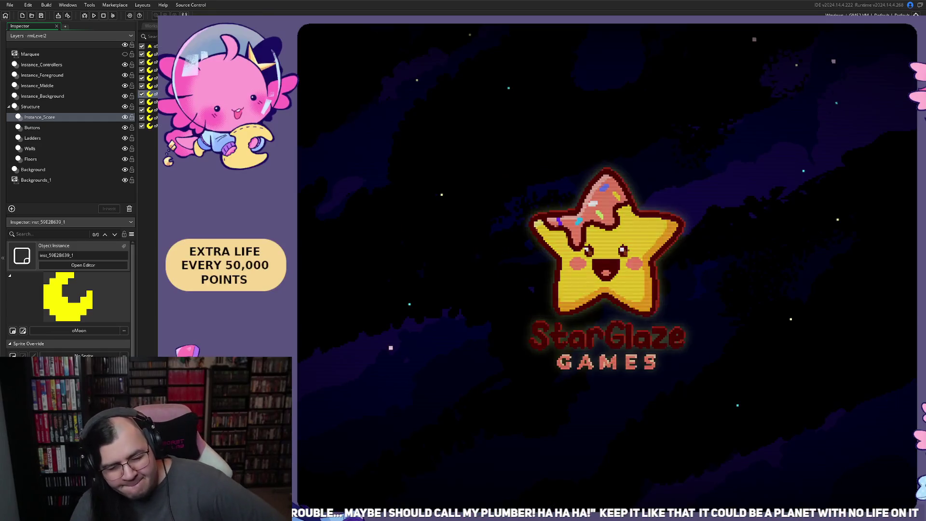
# Step: Choose START on the title menu and set STAGE to 2
pyautogui.press('Return')
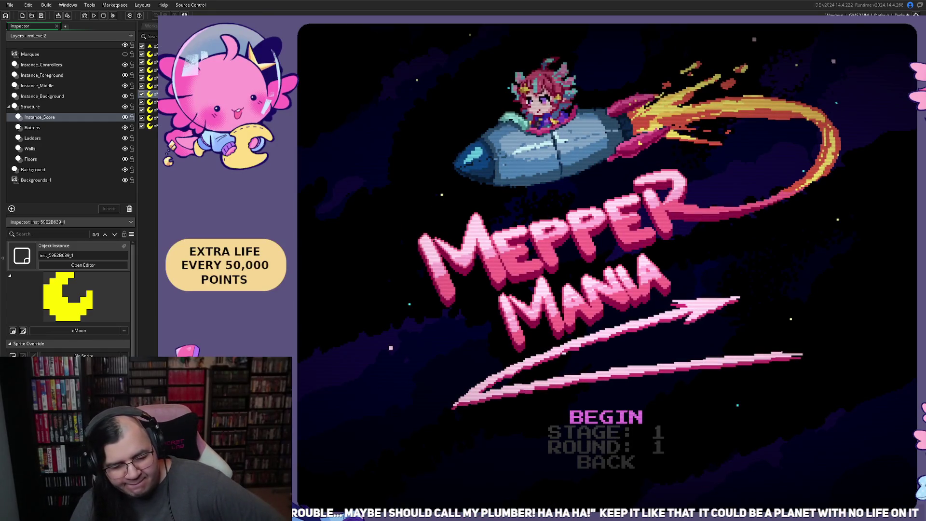
pyautogui.press('Down')
pyautogui.press('Right')
pyautogui.press('Left')
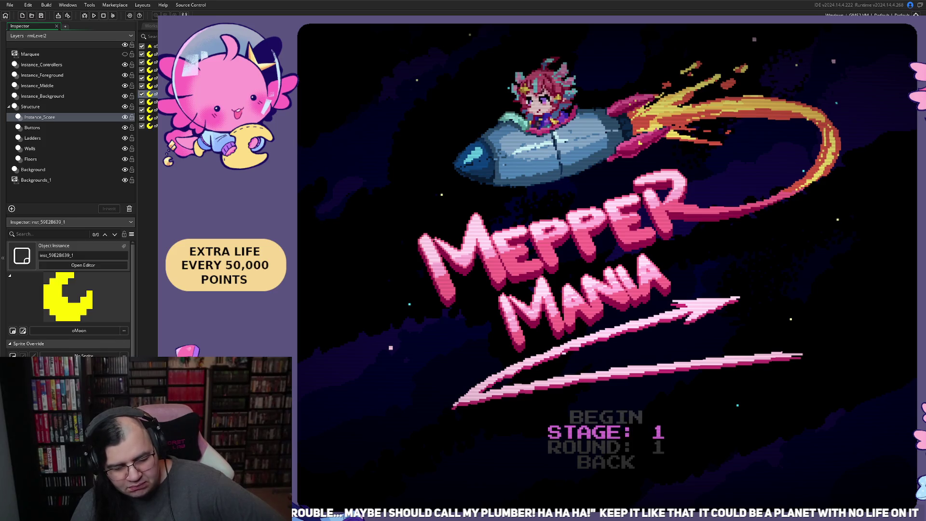
pyautogui.press('Right')
pyautogui.press('Up')
# Step: Begin Stage 2, play through to the rocket, then close the game window
pyautogui.press('Return')
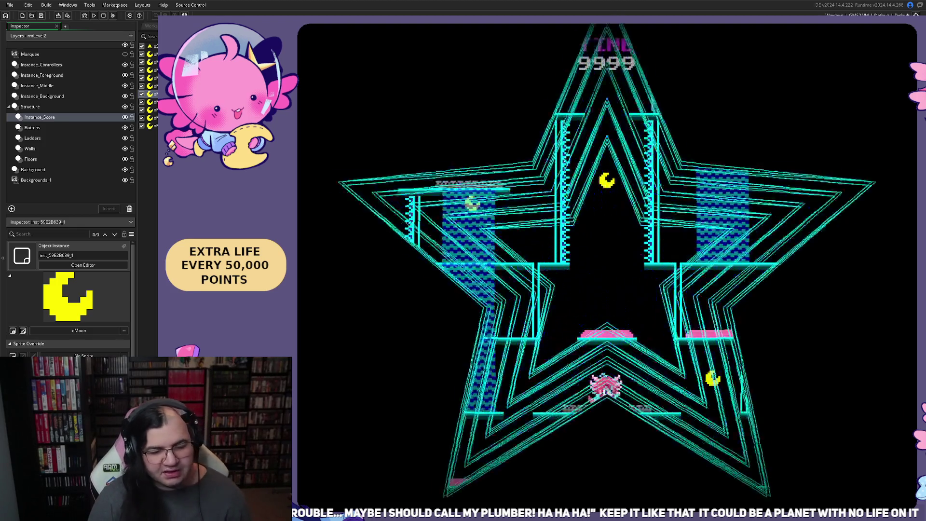
pyautogui.press('Left')
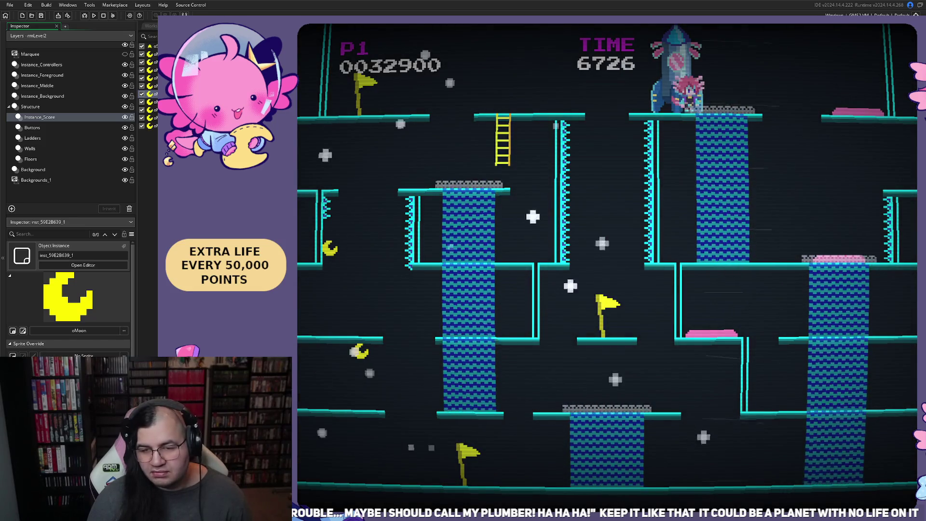
pyautogui.press('Escape')
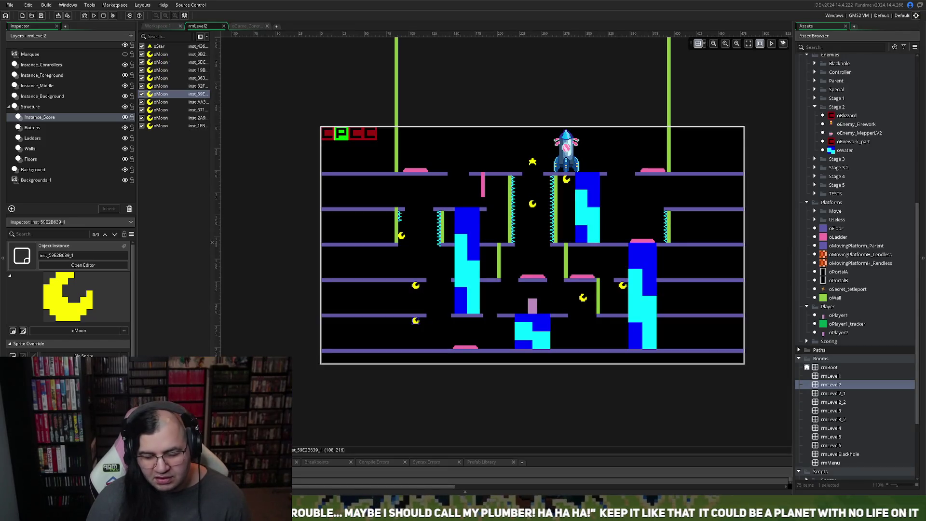
# Step: Deselect the moon and bring up the Instance_Background layer with its spikes and water
pyautogui.scroll(-3, 532, 245)
pyautogui.scroll(3, 533, 245)
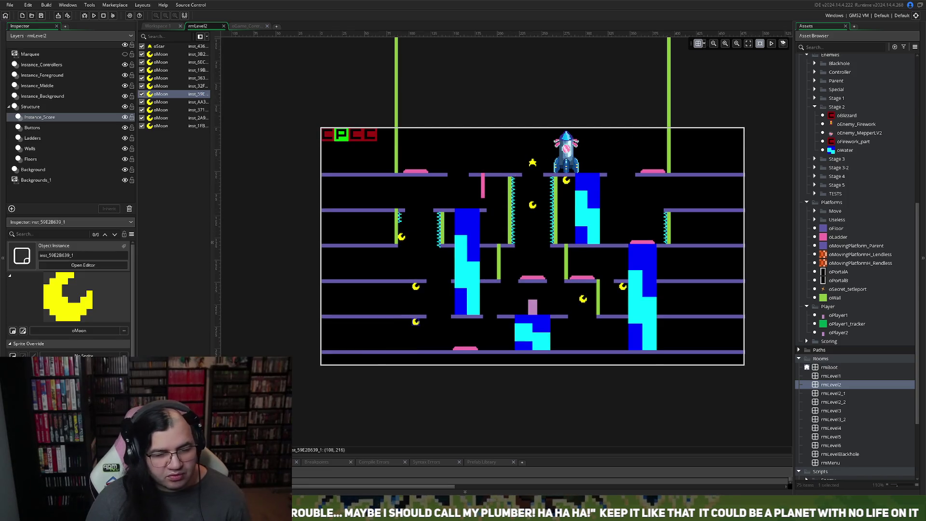
pyautogui.scroll(2, 606, 236)
pyautogui.scroll(-2, 606, 236)
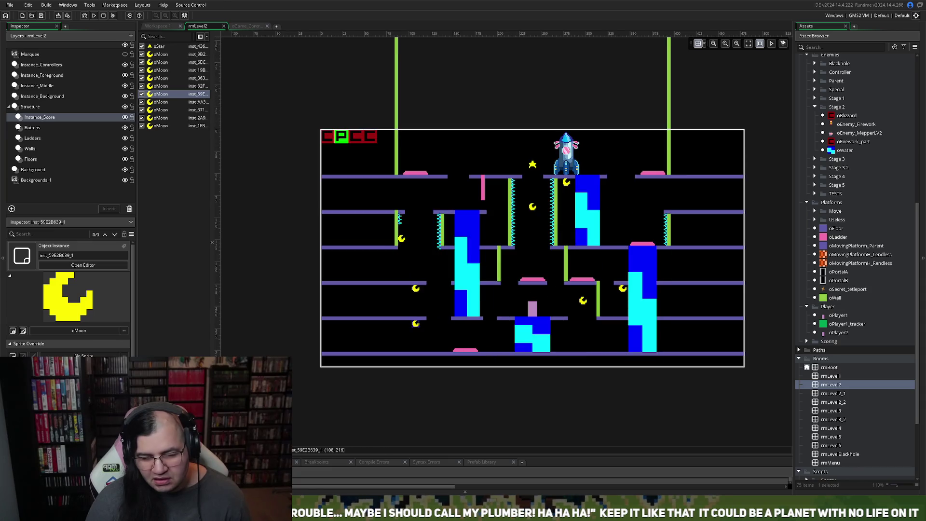
pyautogui.click(606, 235)
pyautogui.hscroll(3, 606, 235)
pyautogui.scroll(2, 540, 237)
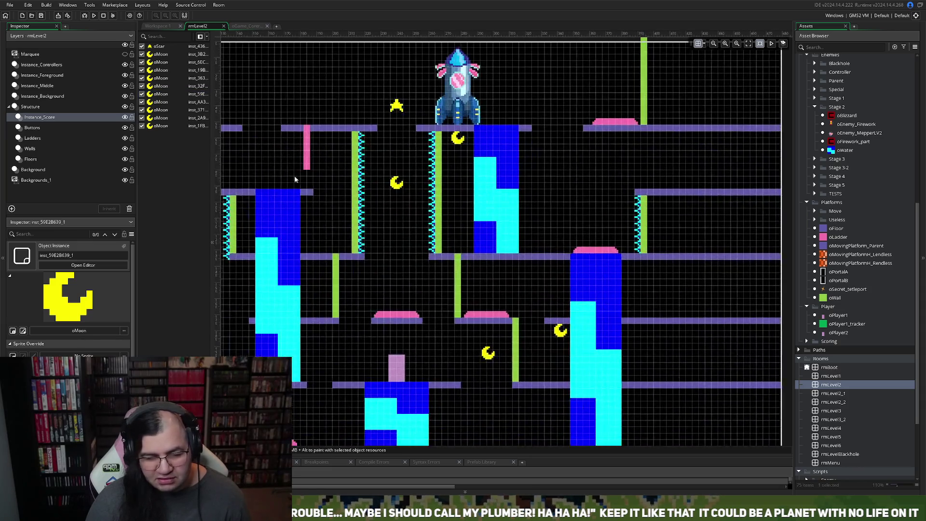
pyautogui.click(45, 96)
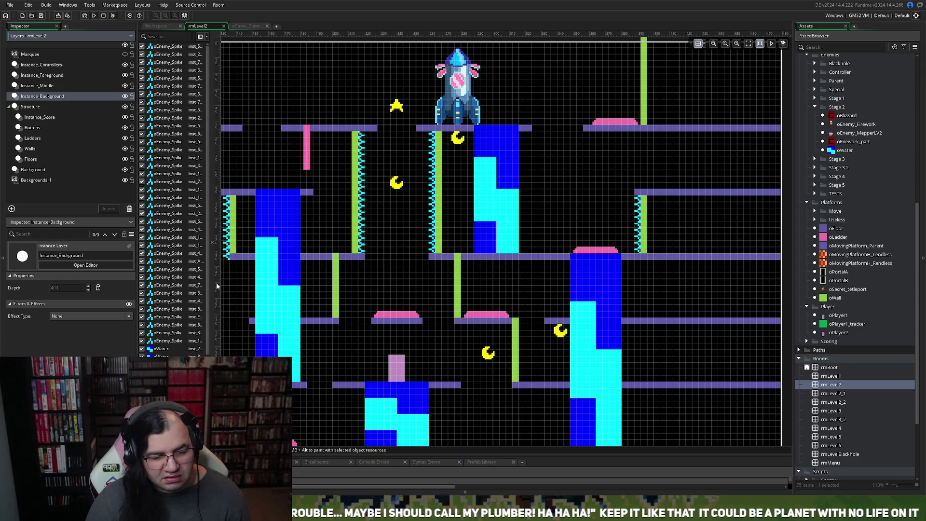
pyautogui.scroll(-8, 220, 285)
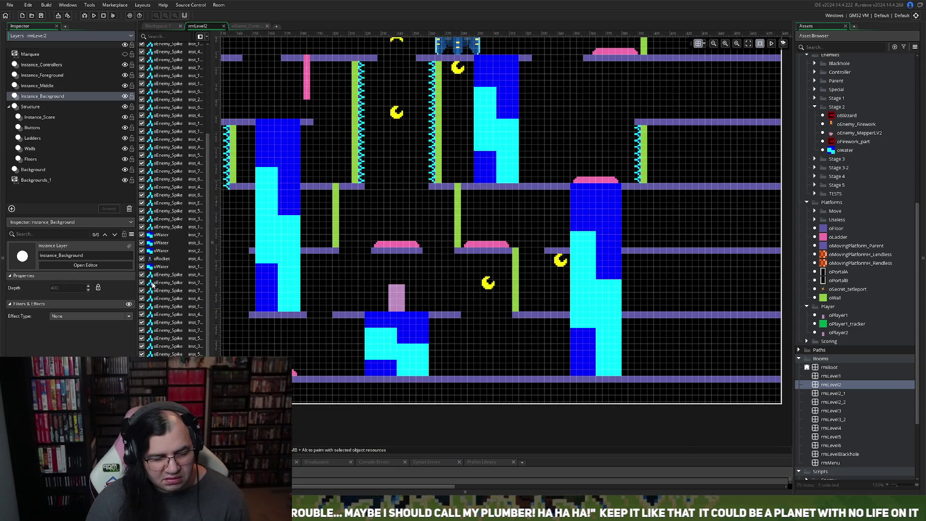
# Step: Drag the upper oWater column one grid cell to the left
pyautogui.click(159, 275)
pyautogui.moveTo(159, 275)
pyautogui.mouseDown()
pyautogui.moveTo(175, 357)
pyautogui.moveTo(183, 319)
pyautogui.mouseUp()
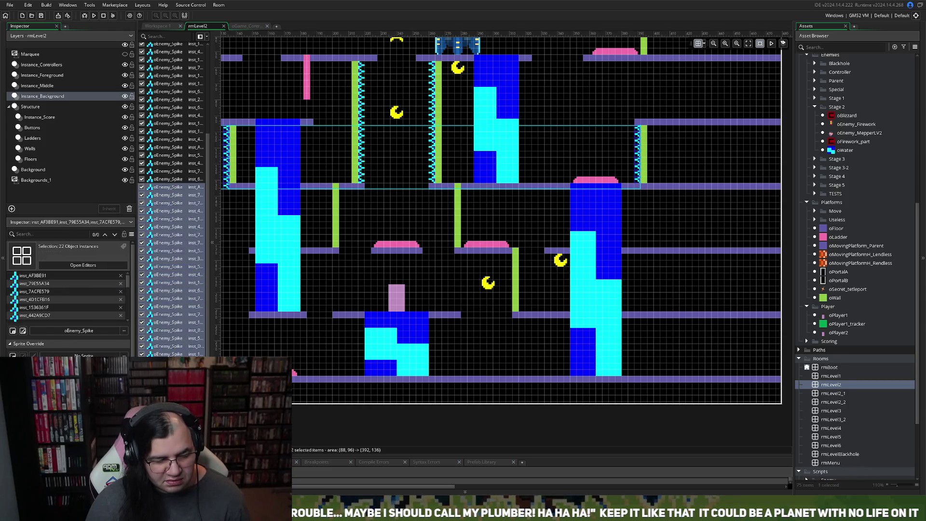
pyautogui.click(596, 279)
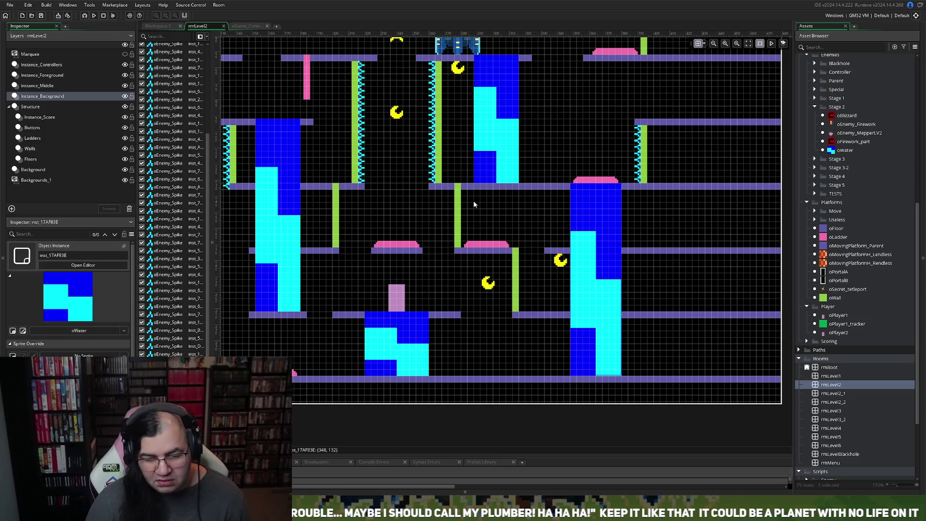
pyautogui.moveTo(492, 172)
pyautogui.mouseDown()
pyautogui.moveTo(478, 172)
pyautogui.moveTo(486, 171)
pyautogui.moveTo(489, 251)
pyautogui.mouseUp()
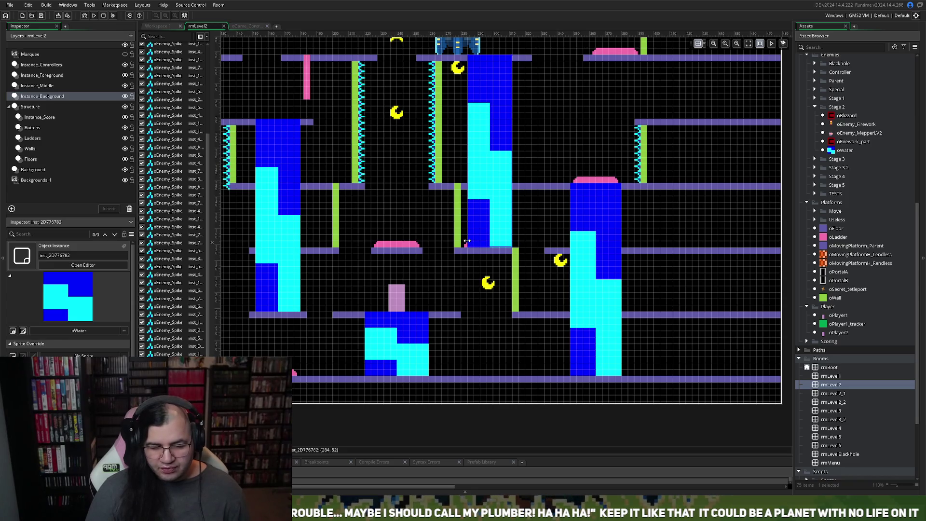
# Step: On the Walls layer, delete the short green wall and stretch the tall one down to the middle floor
pyautogui.click(29, 148)
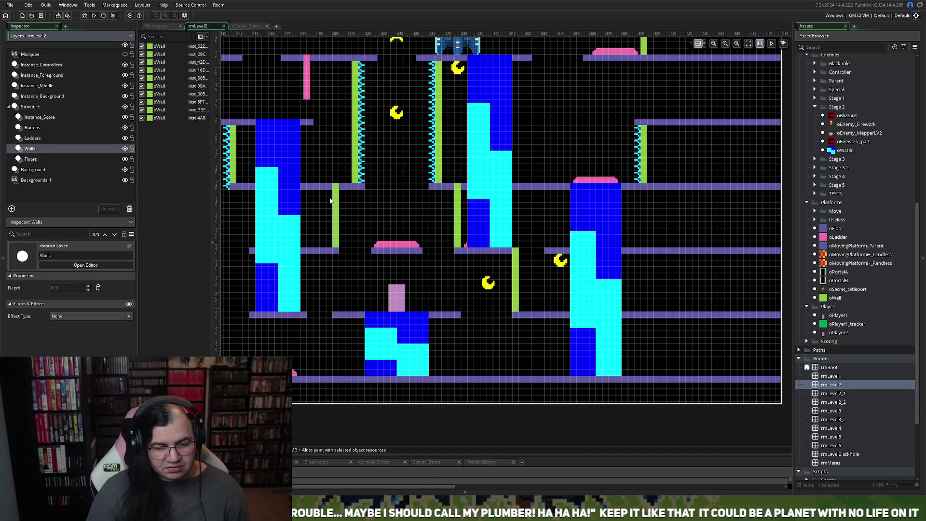
pyautogui.click(455, 217)
pyautogui.press('Delete')
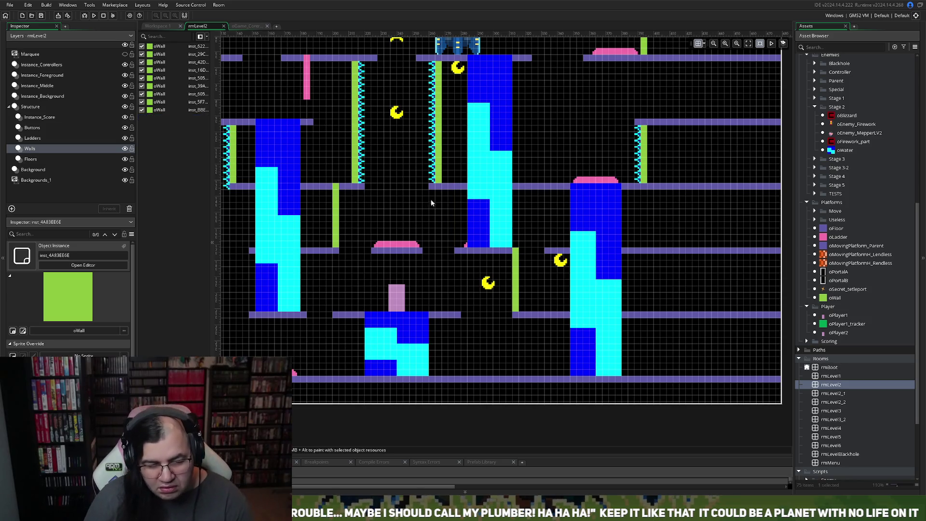
pyautogui.click(439, 182)
pyautogui.moveTo(440, 184); pyautogui.dragTo(437, 251)
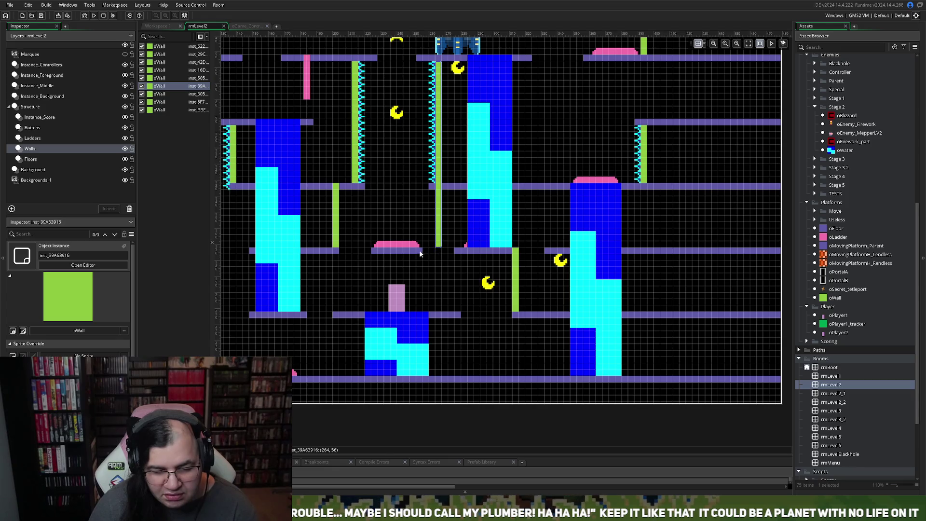
pyautogui.click(419, 252)
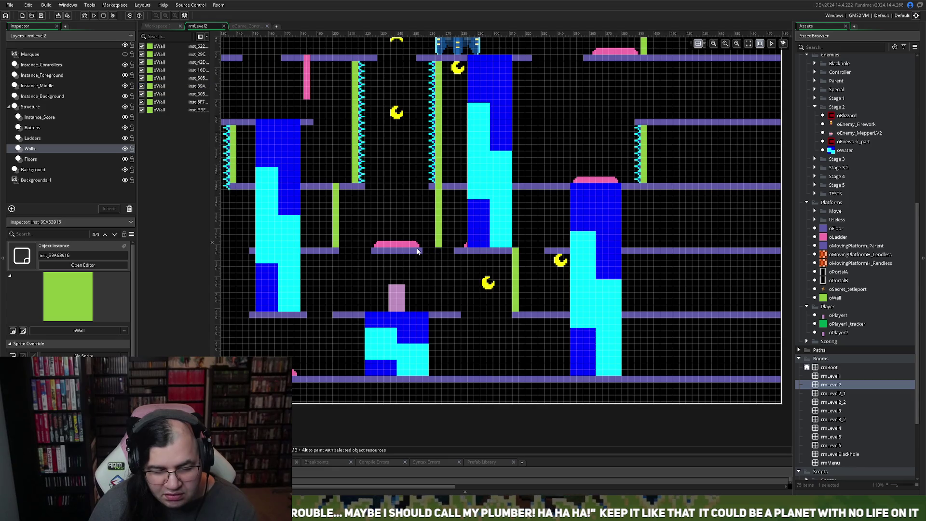
# Step: On the Floors layer, delete the short middle floor piece and stretch its neighbour right over the gap
pyautogui.click(28, 160)
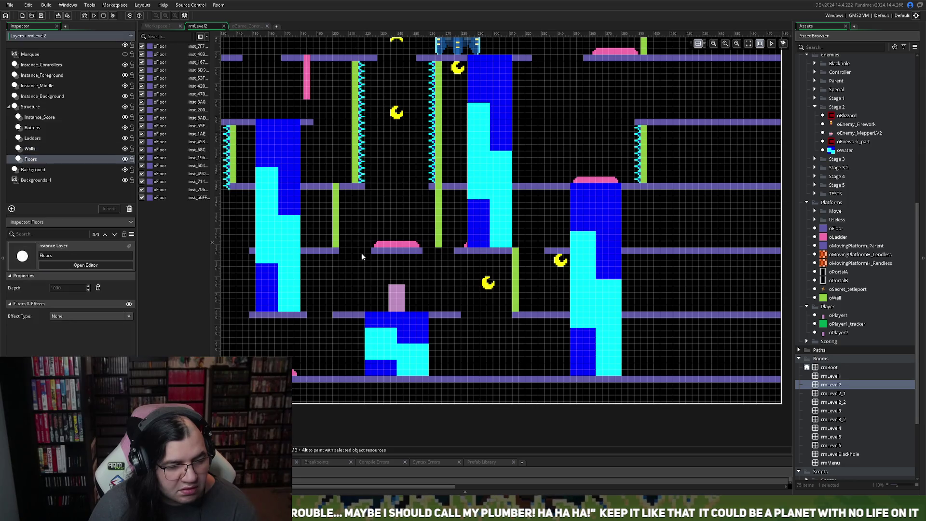
pyautogui.click(418, 251)
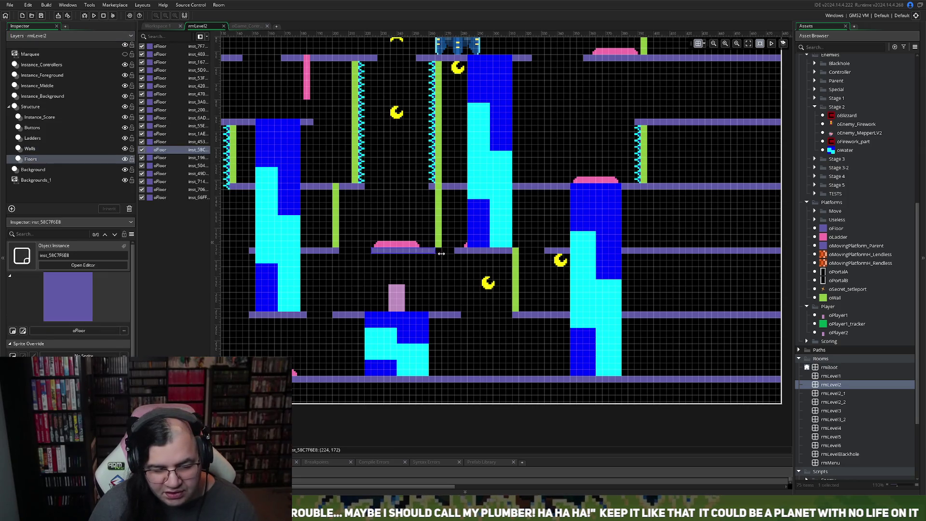
pyautogui.click(469, 251)
pyautogui.press('Delete')
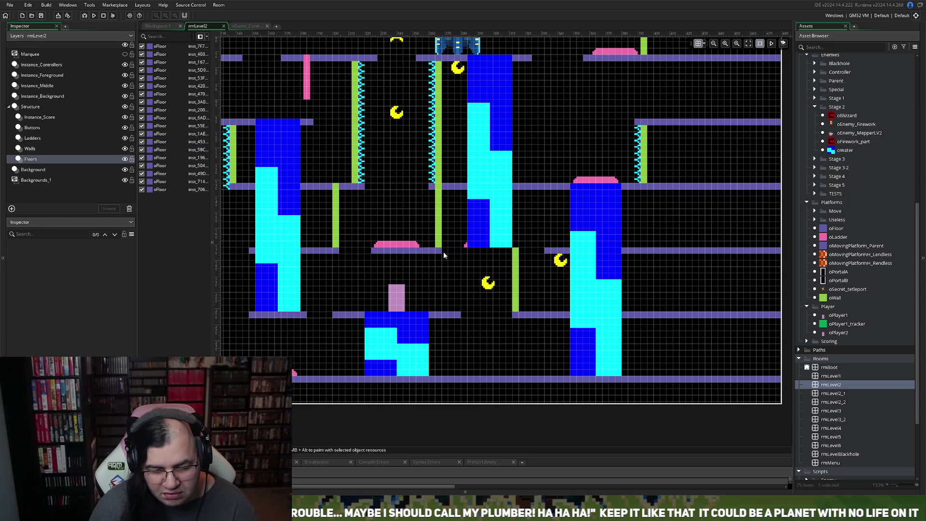
pyautogui.click(442, 251)
pyautogui.moveTo(443, 250); pyautogui.dragTo(520, 253)
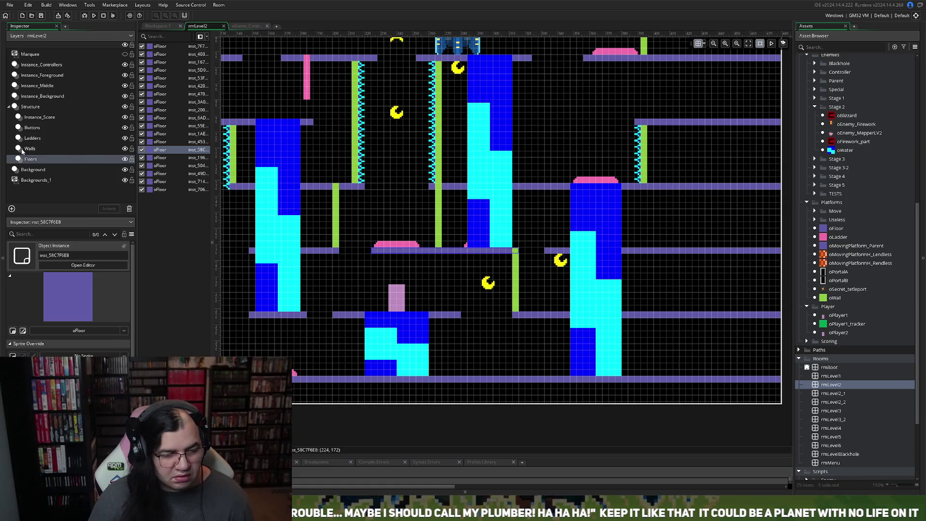
pyautogui.click(48, 96)
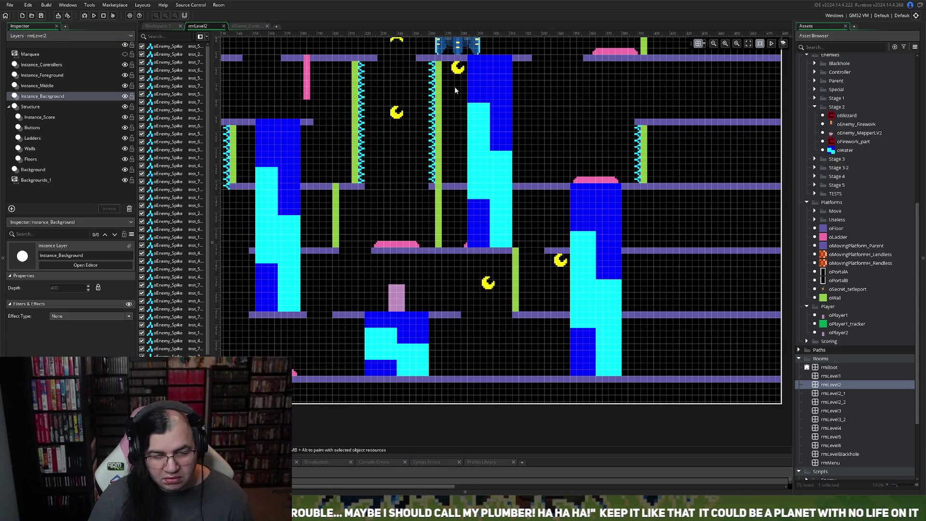
# Step: On Instance_Score, drag an oMoon down to the middle platform
pyautogui.click(53, 119)
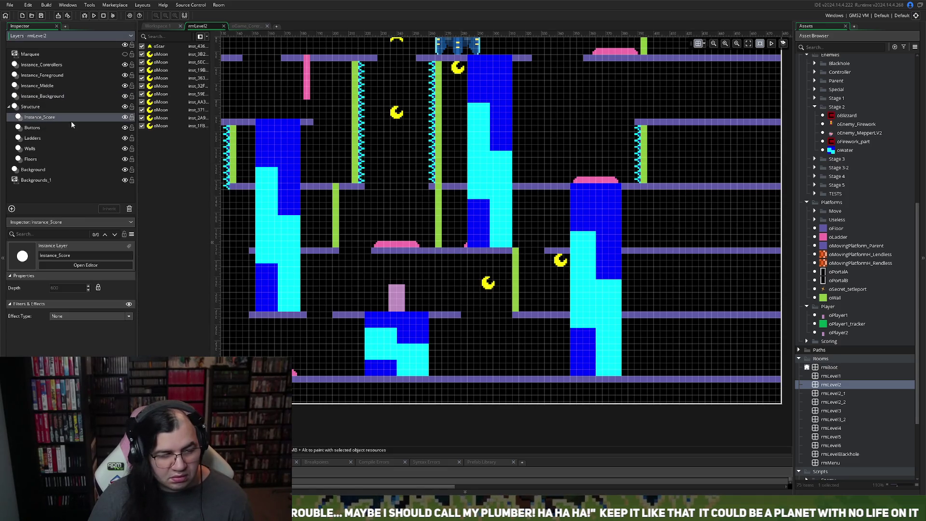
pyautogui.moveTo(459, 71); pyautogui.dragTo(459, 204)
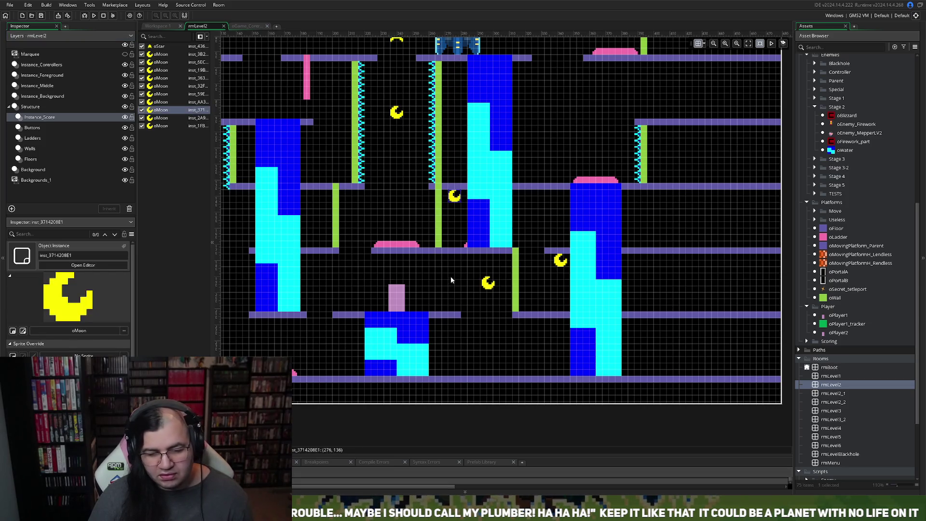
pyautogui.hscroll(2, 451, 280)
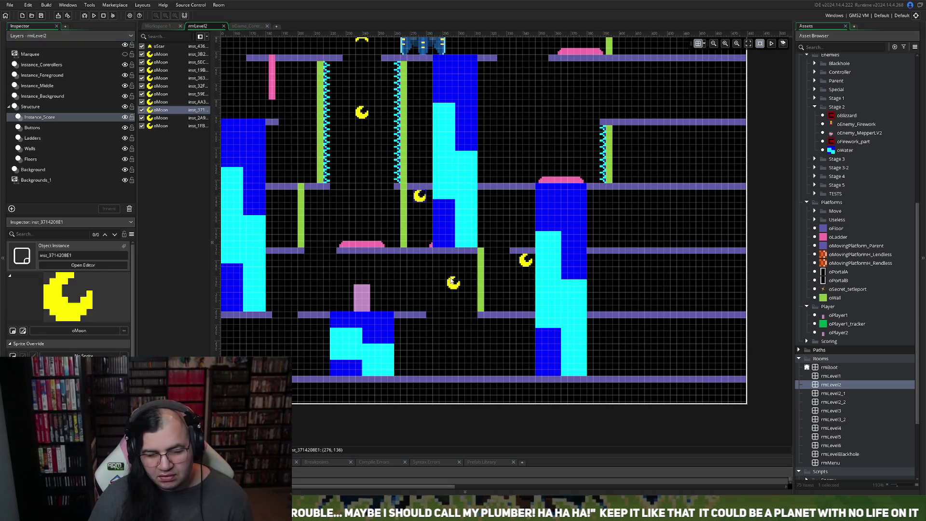
# Step: On the Buttons layer, move an oCharge pad onto the right water column
pyautogui.click(43, 129)
pyautogui.moveTo(435, 247); pyautogui.dragTo(543, 246)
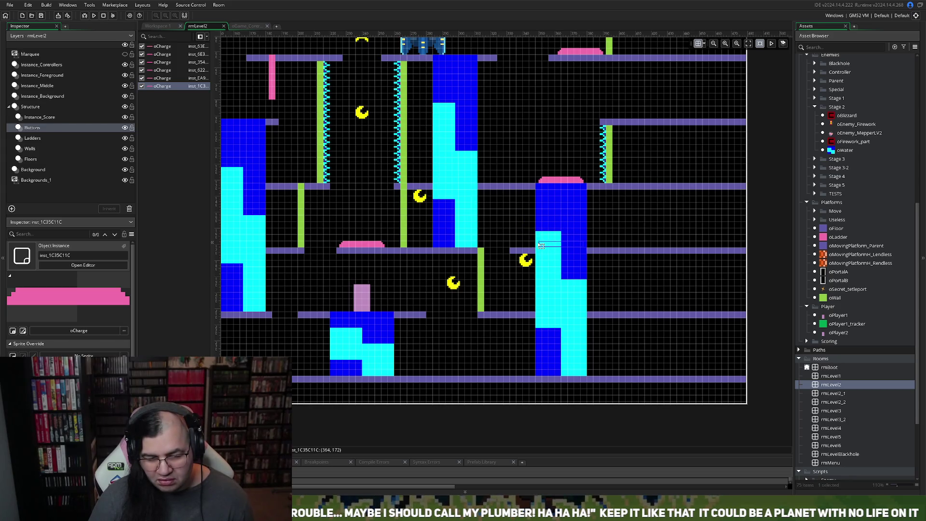
pyautogui.click(544, 185)
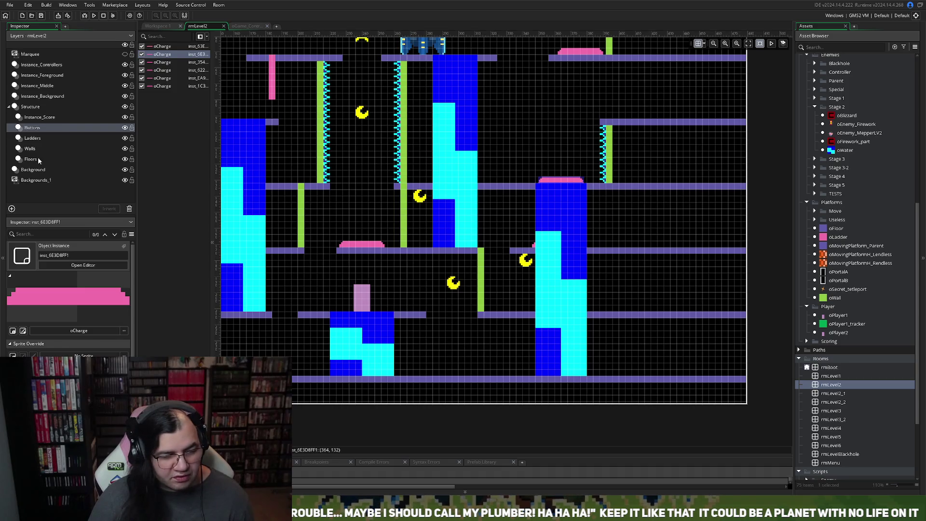
# Step: Lower the right oWater column's top edge to the middle floor
pyautogui.click(53, 96)
pyautogui.click(569, 217)
pyautogui.moveTo(559, 185); pyautogui.dragTo(567, 250)
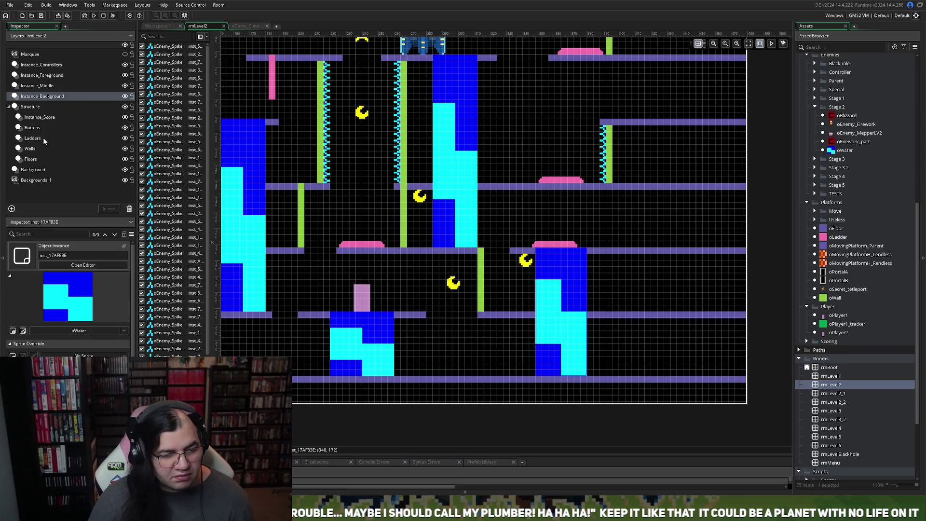
# Step: On the Buttons layer, shift the oCharge pad about 16 px right onto the water column, then deselect
pyautogui.click(32, 159)
pyautogui.click(29, 149)
pyautogui.click(32, 127)
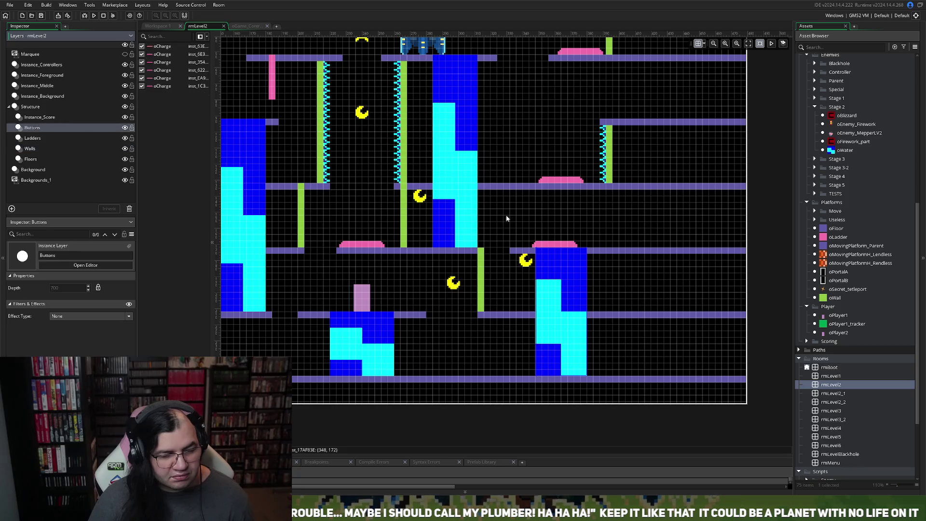
pyautogui.moveTo(543, 244); pyautogui.dragTo(554, 246)
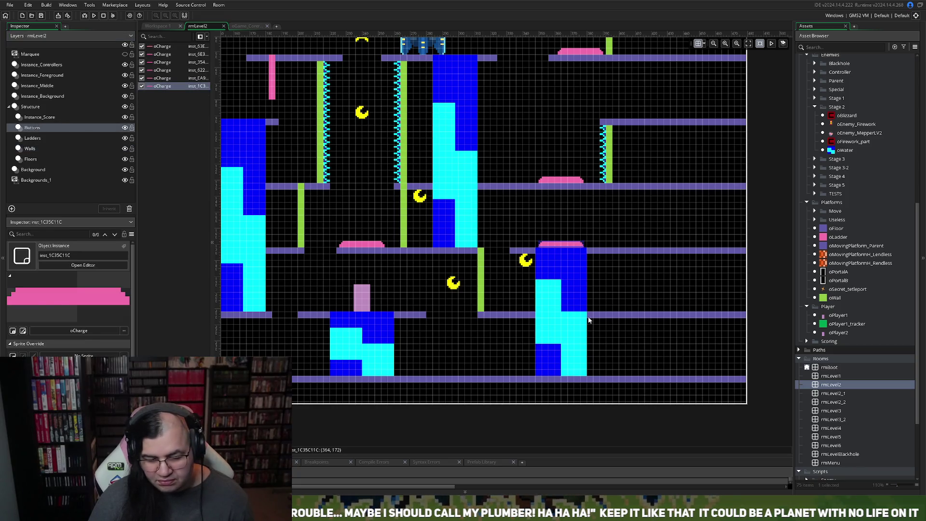
pyautogui.hscroll(-5, 546, 319)
pyautogui.hscroll(5, 544, 325)
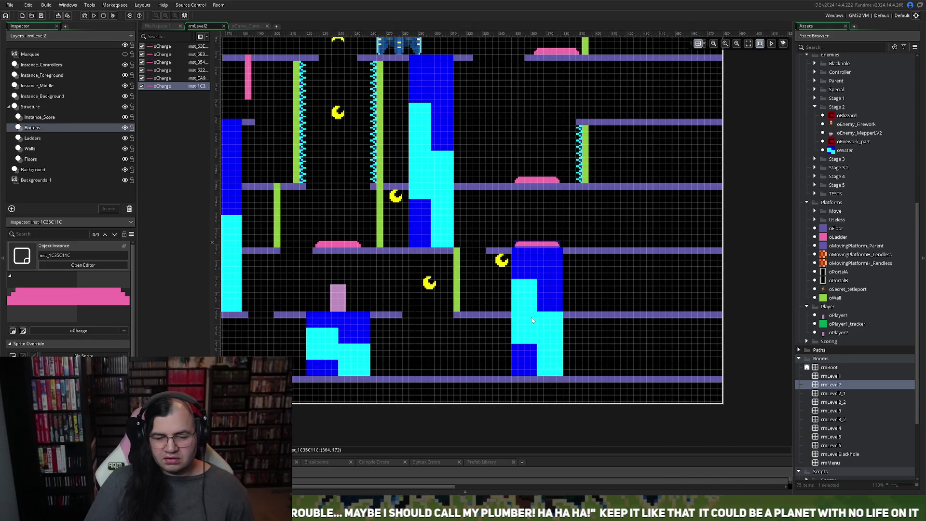
pyautogui.hscroll(-4, 531, 318)
pyautogui.hscroll(2, 534, 320)
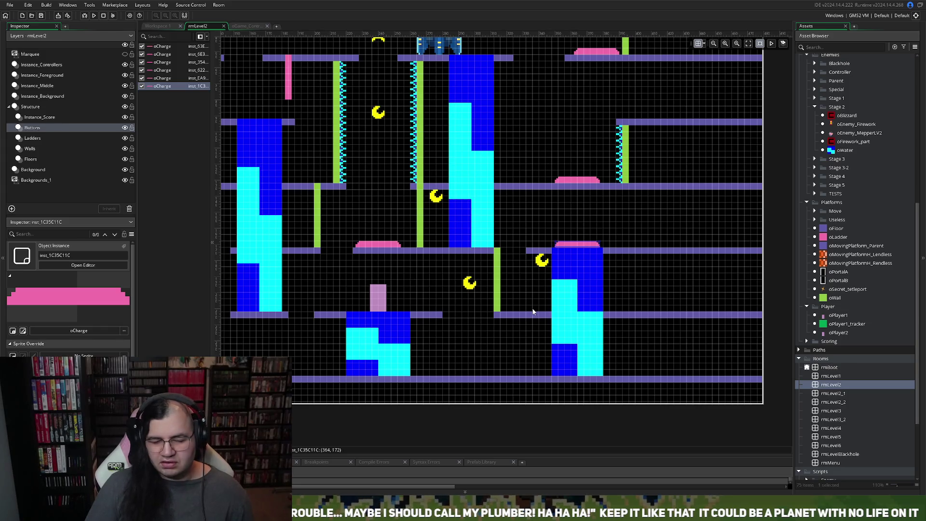
pyautogui.click(513, 302)
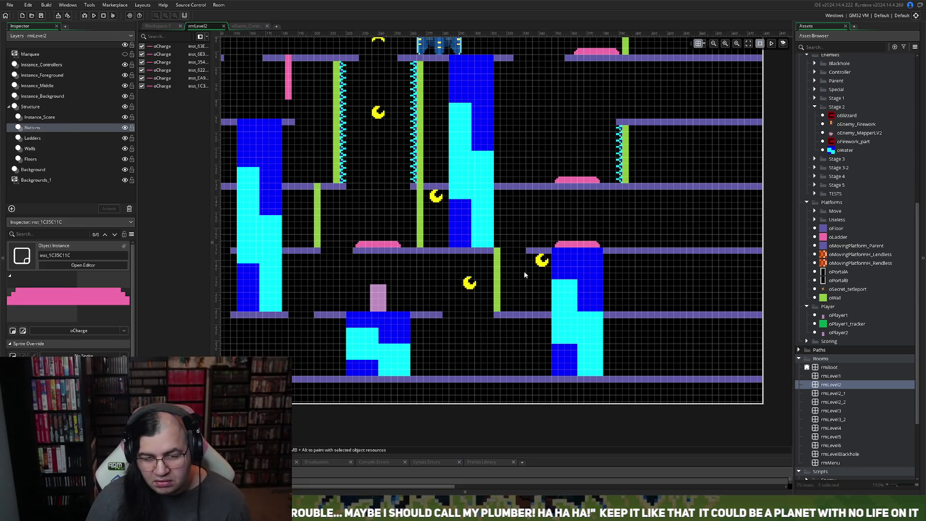
pyautogui.scroll(3, 524, 275)
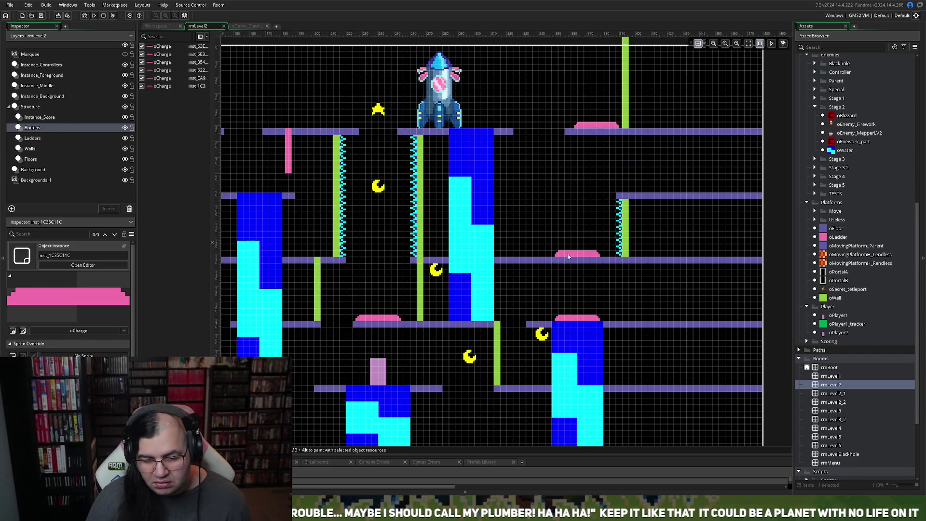
# Step: Shift the upper charge pad slightly right and shorten the floor under the rocket on its right end
pyautogui.moveTo(571, 257); pyautogui.dragTo(582, 256)
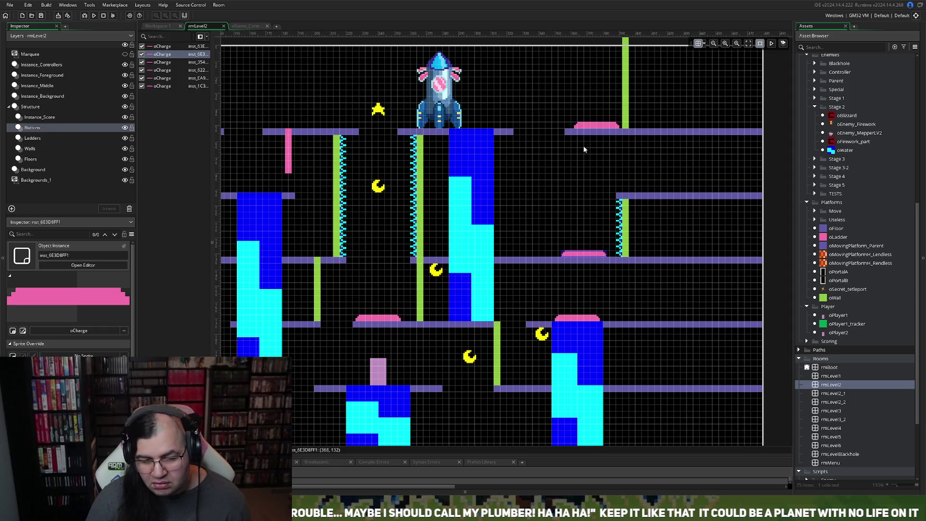
pyautogui.click(568, 135)
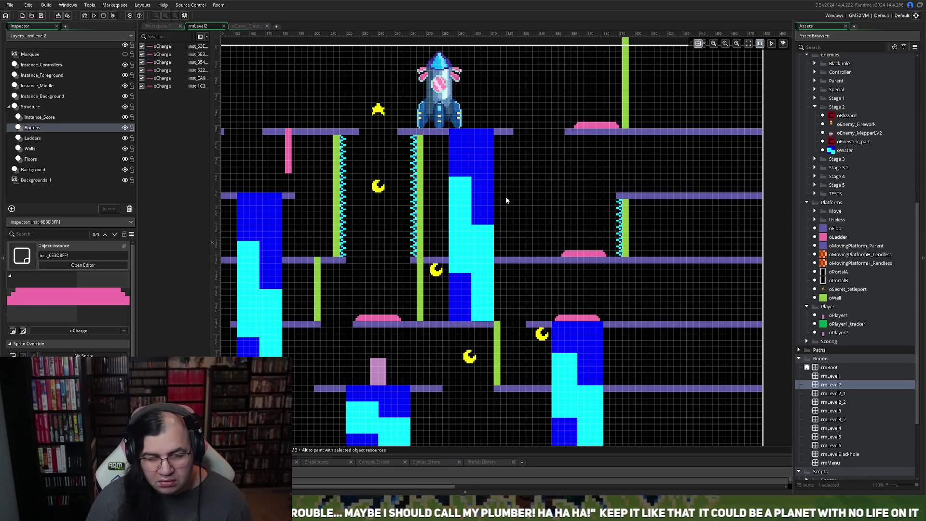
pyautogui.click(47, 159)
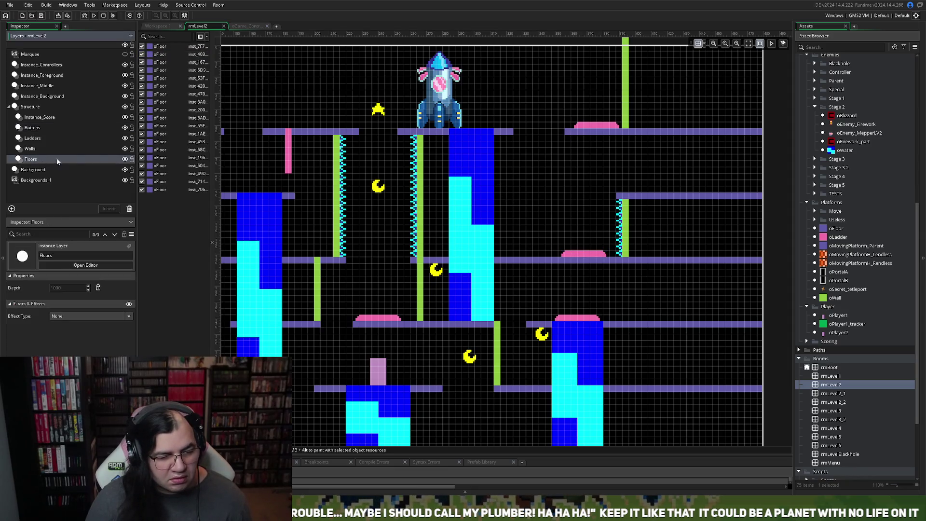
pyautogui.click(568, 134)
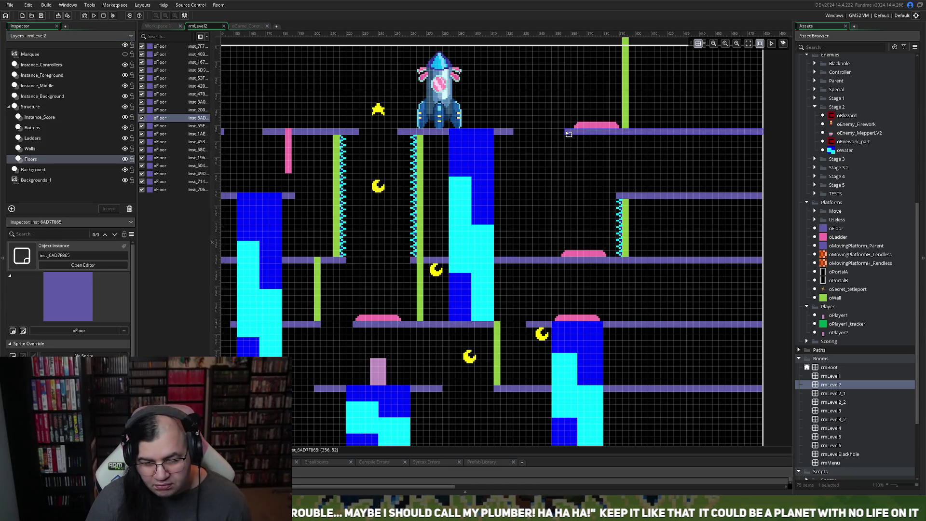
pyautogui.click(514, 134)
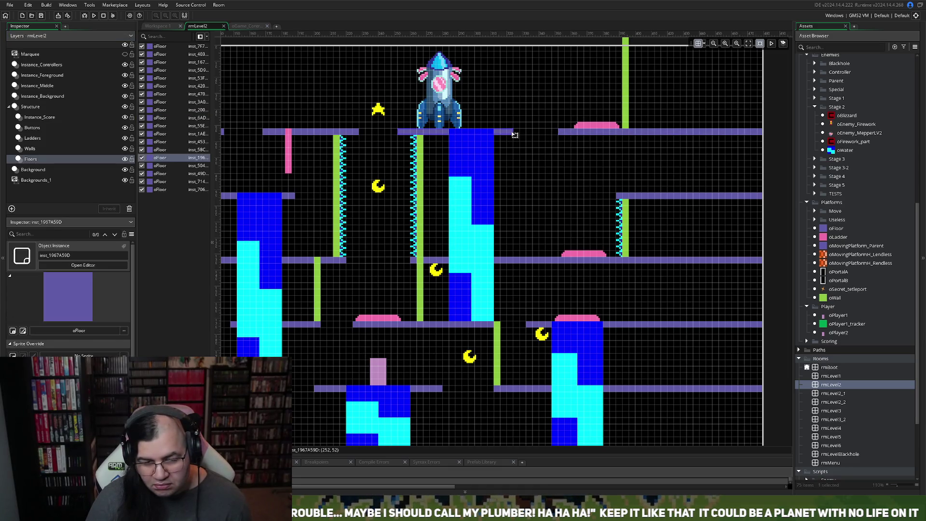
pyautogui.moveTo(514, 131); pyautogui.dragTo(506, 131)
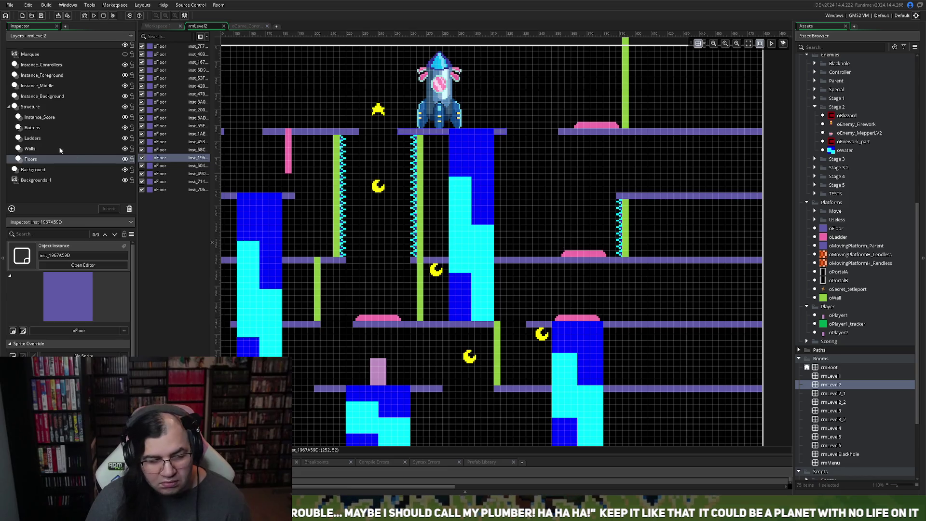
# Step: Slide the top-right pink oCharge pad left along its platform, then deselect it
pyautogui.click(34, 128)
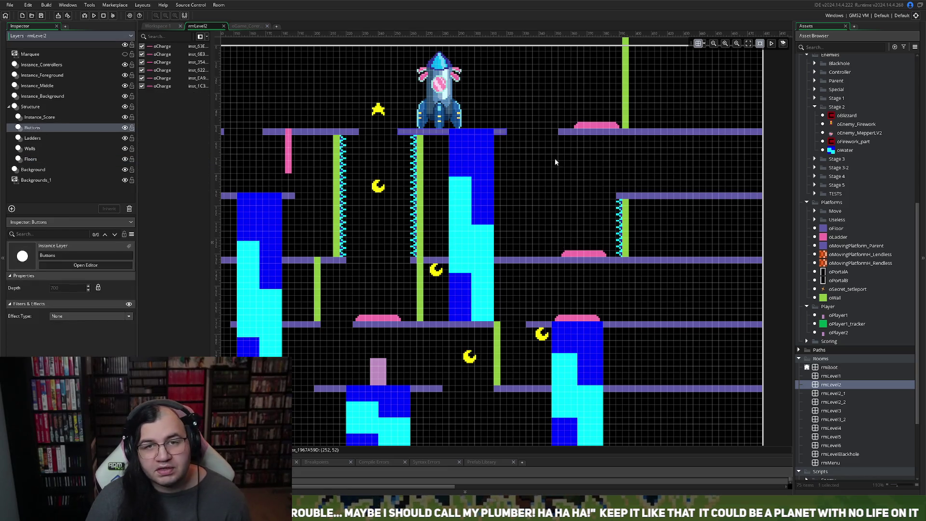
pyautogui.moveTo(593, 131); pyautogui.dragTo(579, 130)
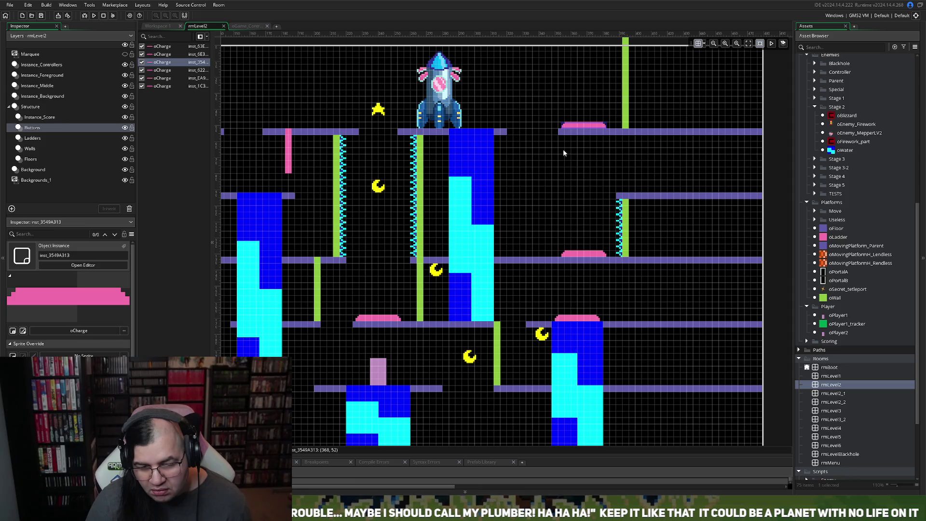
pyautogui.click(576, 197)
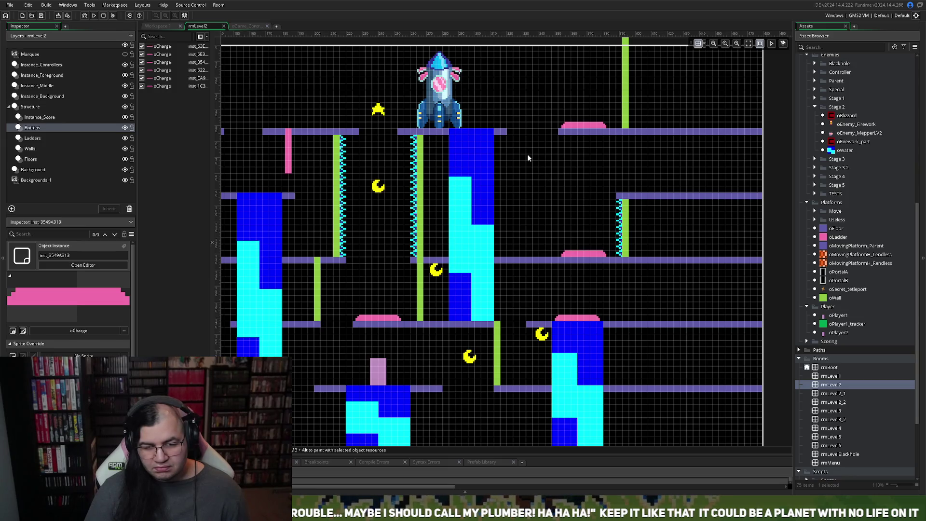
pyautogui.scroll(-3, 536, 202)
pyautogui.scroll(3, 537, 210)
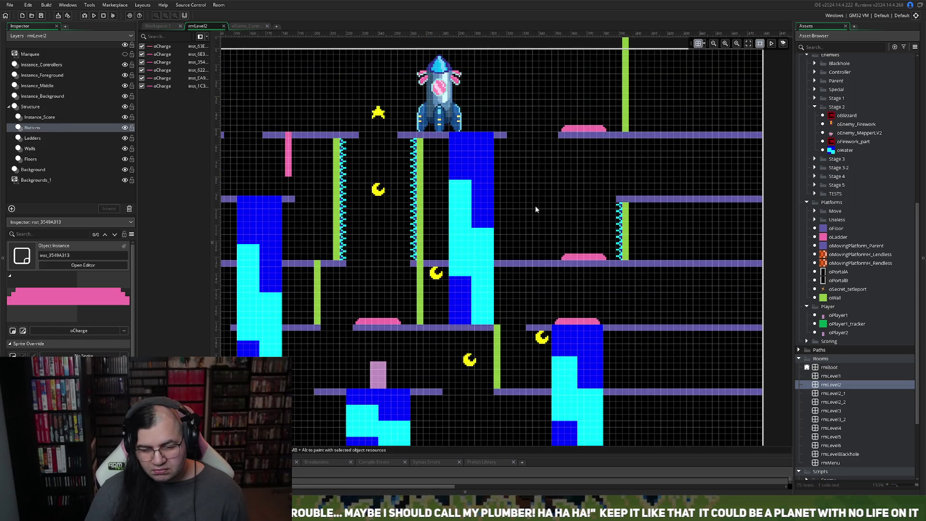
pyautogui.scroll(-2, 529, 207)
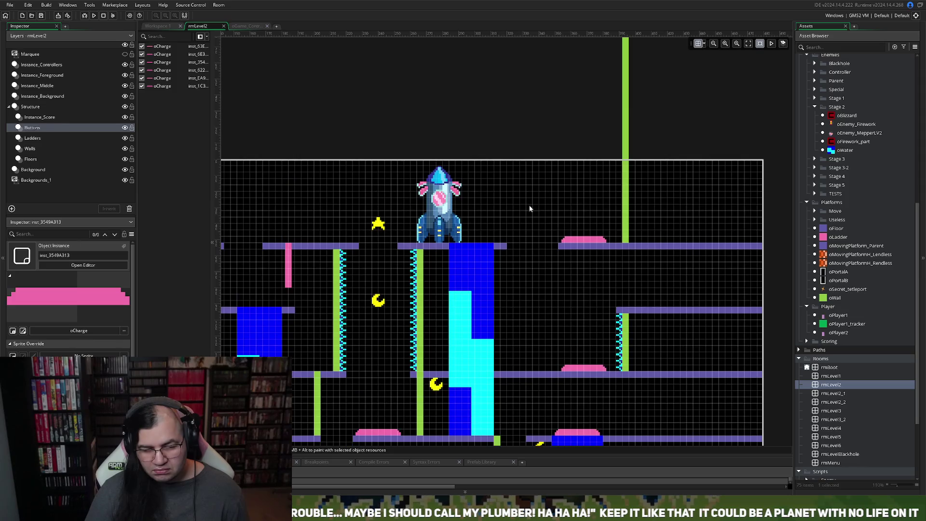
pyautogui.scroll(1, 426, 201)
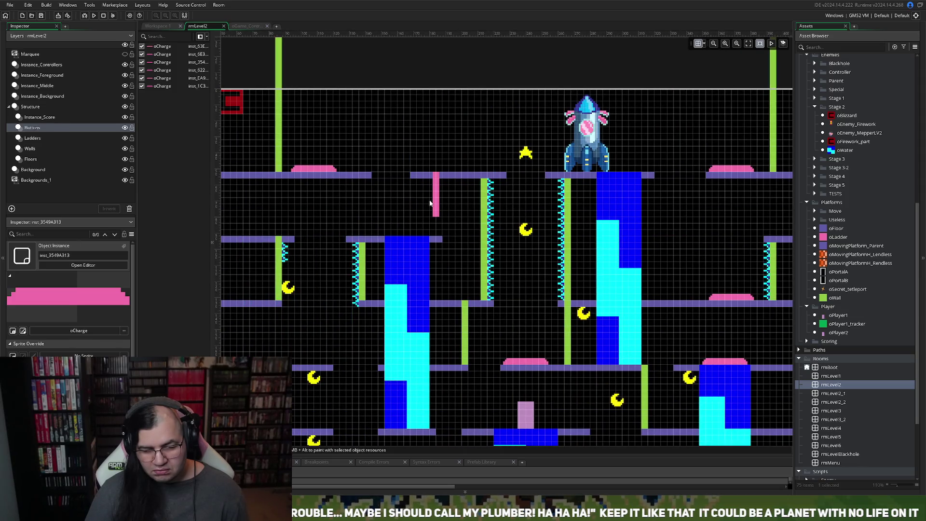
pyautogui.hscroll(2, 429, 201)
pyautogui.hscroll(-3, 428, 201)
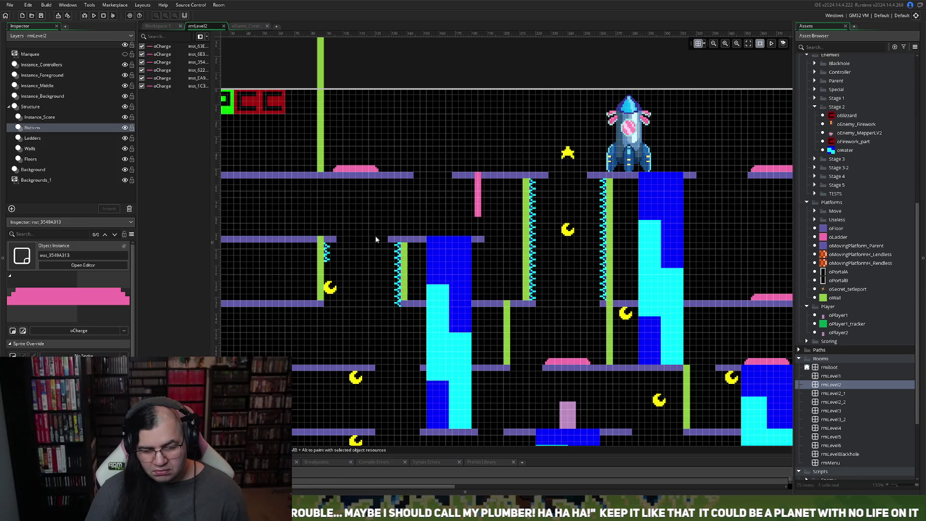
pyautogui.hscroll(4, 404, 238)
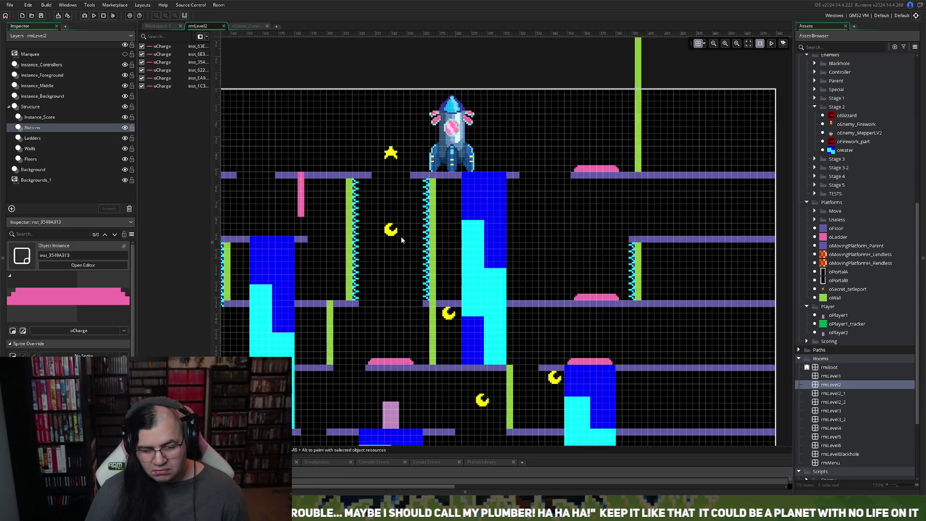
pyautogui.hscroll(1, 401, 240)
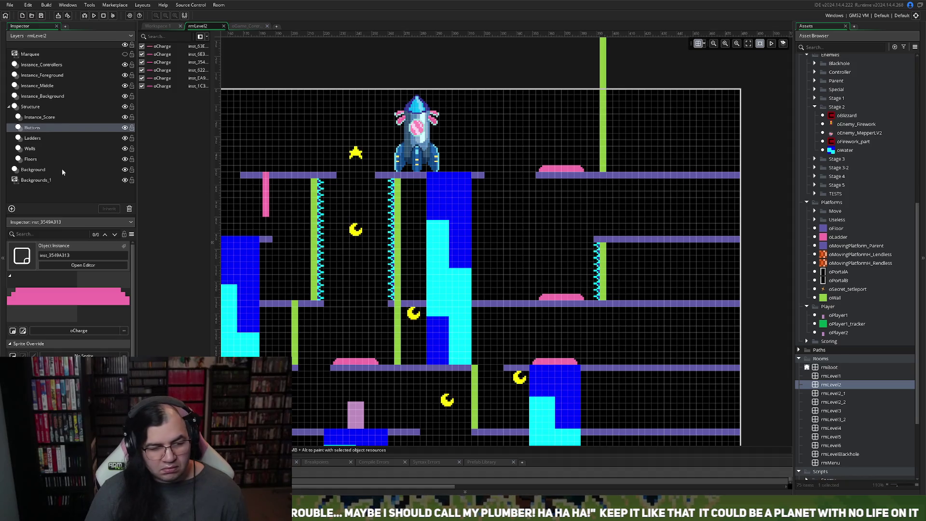
pyautogui.click(34, 148)
# Step: Place a new oWall hanging beneath the top-right platform, nudged slightly right under the charge pad
pyautogui.keyDown('alt'); pyautogui.click(608, 277); pyautogui.keyUp('alt')
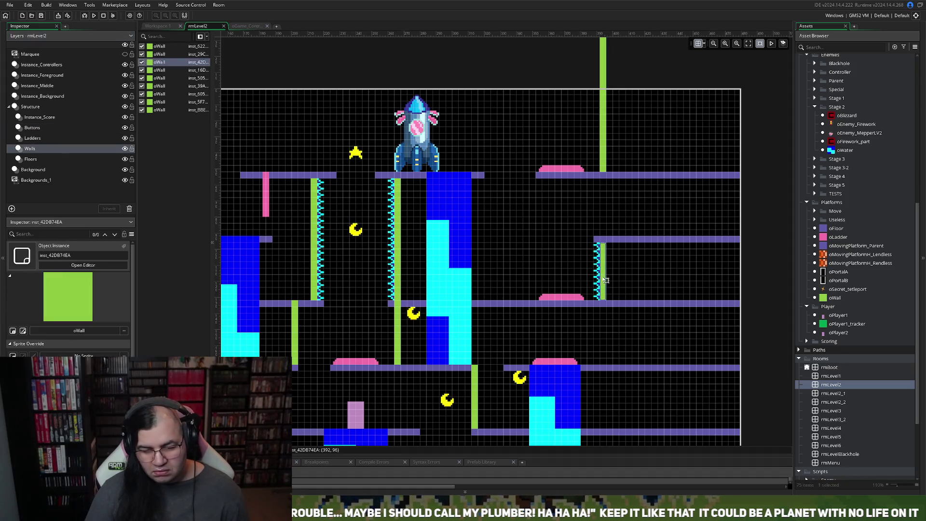
pyautogui.moveTo(613, 277)
pyautogui.mouseDown()
pyautogui.moveTo(566, 203)
pyautogui.moveTo(544, 205)
pyautogui.moveTo(558, 205)
pyautogui.mouseUp()
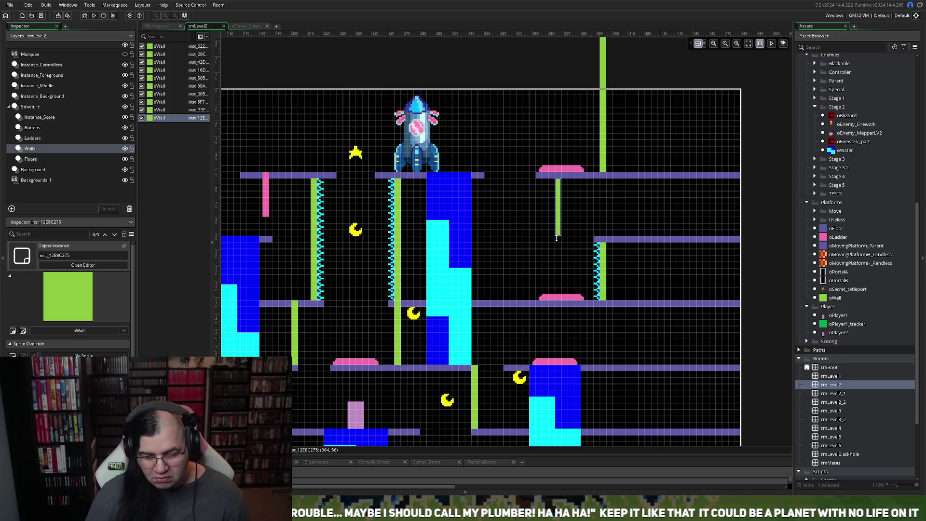
pyautogui.moveTo(566, 229)
pyautogui.mouseDown()
pyautogui.moveTo(577, 230)
pyautogui.moveTo(565, 230)
pyautogui.mouseUp()
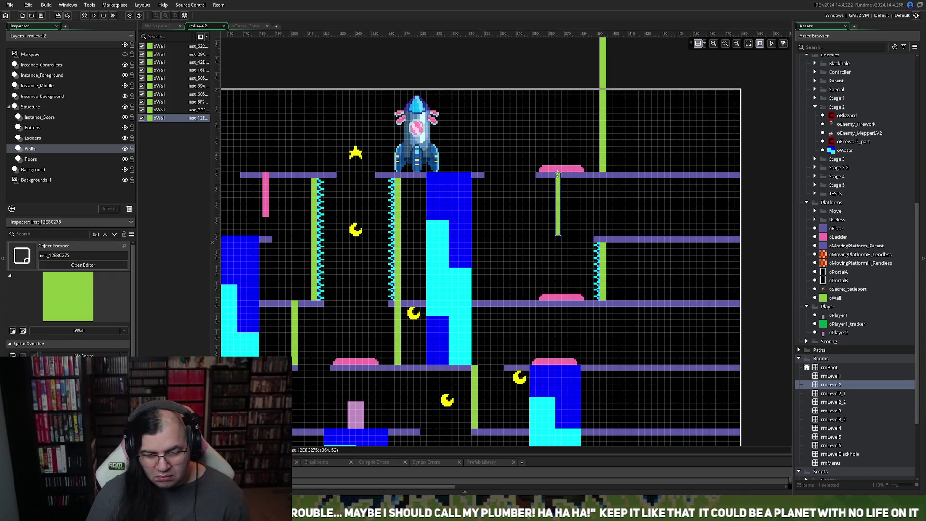
pyautogui.click(573, 214)
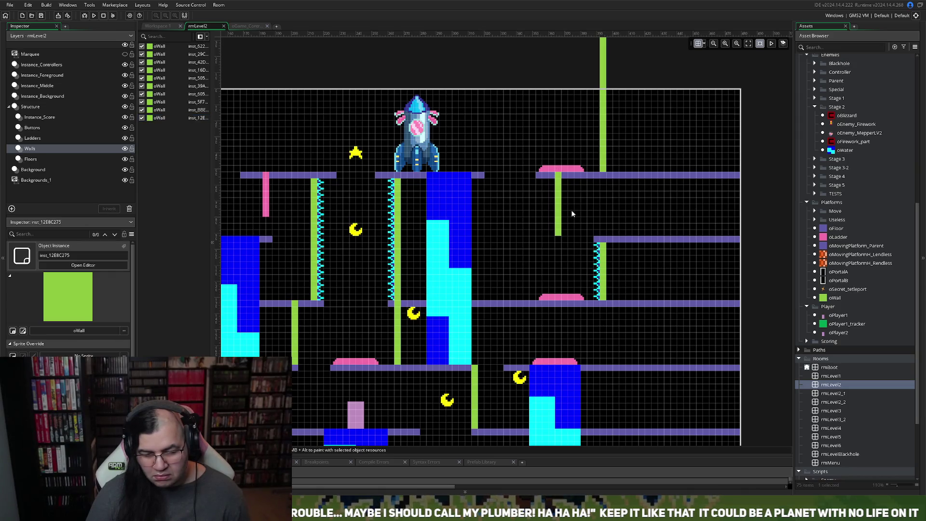
pyautogui.scroll(-3, 309, 214)
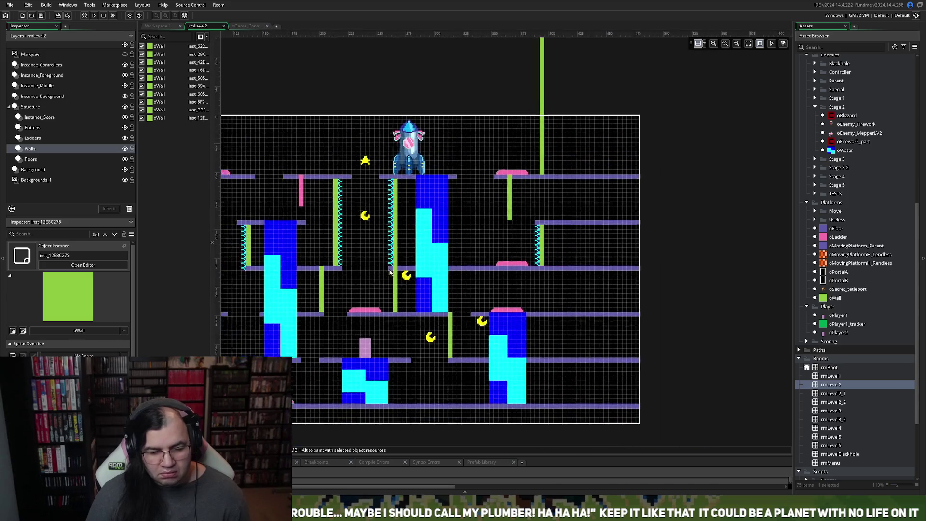
pyautogui.click(43, 118)
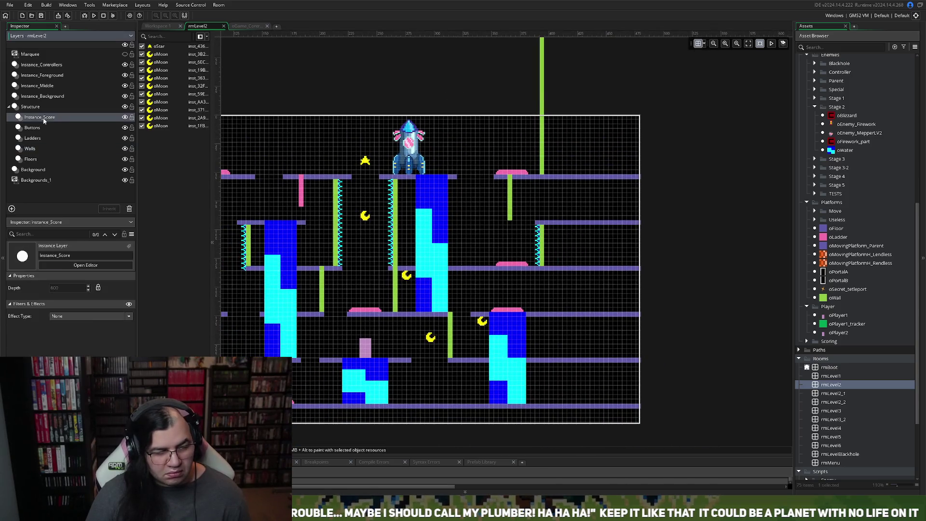
# Step: Move an oMoon up beside the new green wall and start a test build
pyautogui.moveTo(482, 321)
pyautogui.mouseDown()
pyautogui.moveTo(466, 266)
pyautogui.moveTo(518, 202)
pyautogui.moveTo(517, 189)
pyautogui.moveTo(519, 198)
pyautogui.mouseUp()
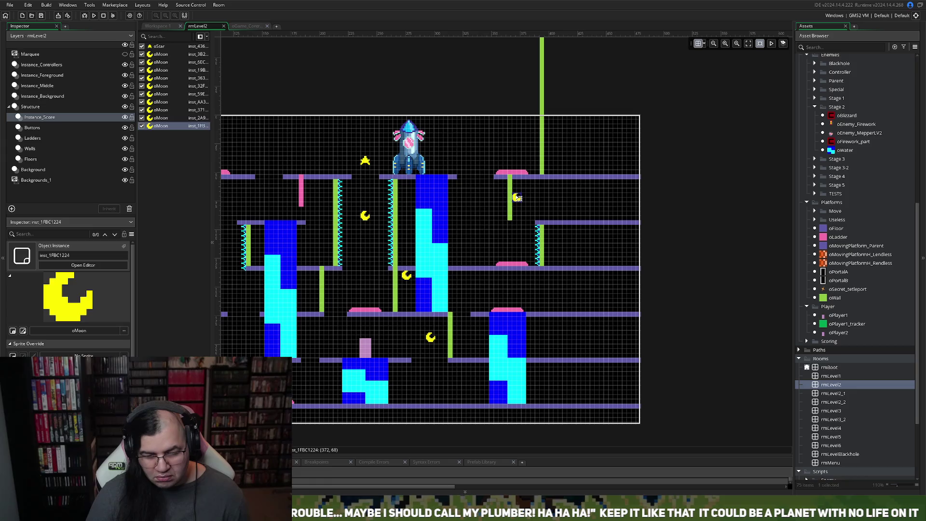
pyautogui.click(555, 217)
pyautogui.hscroll(-5, 468, 270)
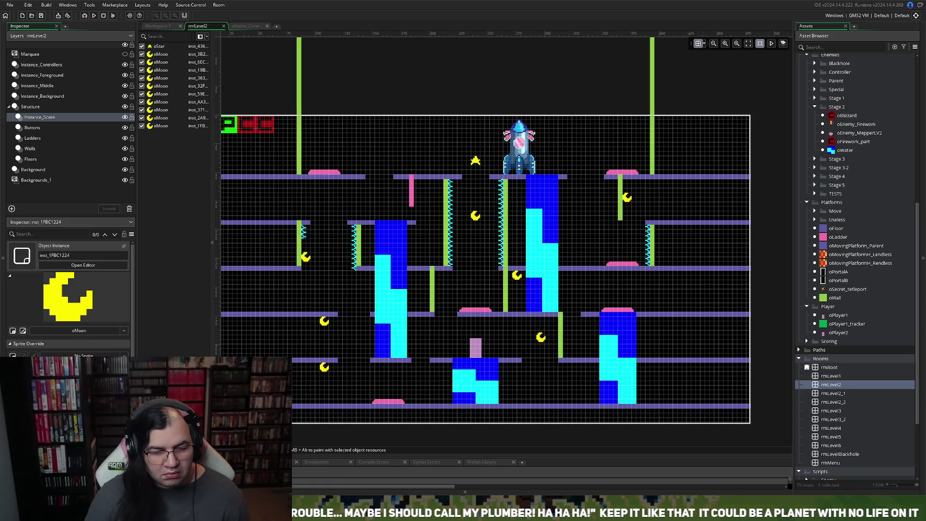
pyautogui.click(94, 15)
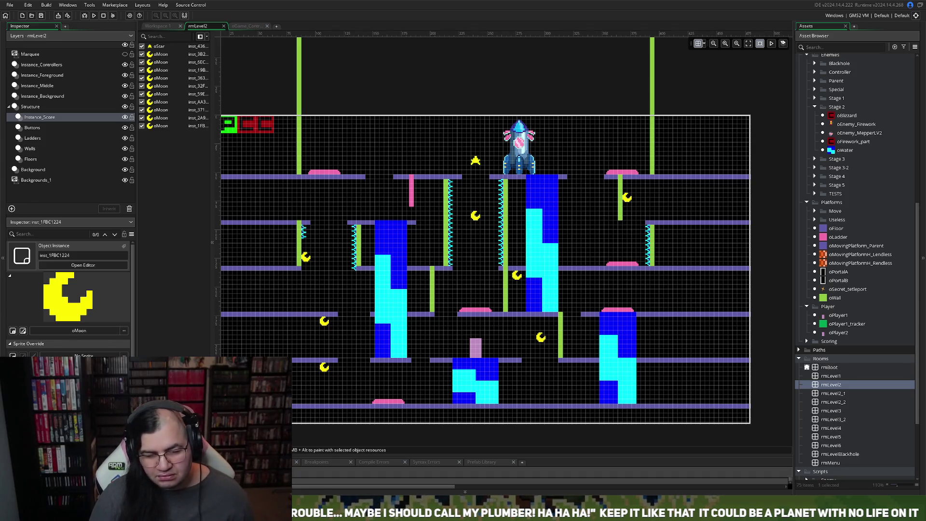
# Step: Select Stage 2 on the title menu and begin playing
pyautogui.press('Down')
pyautogui.press('Right')
pyautogui.press('Up')
pyautogui.press('Return')
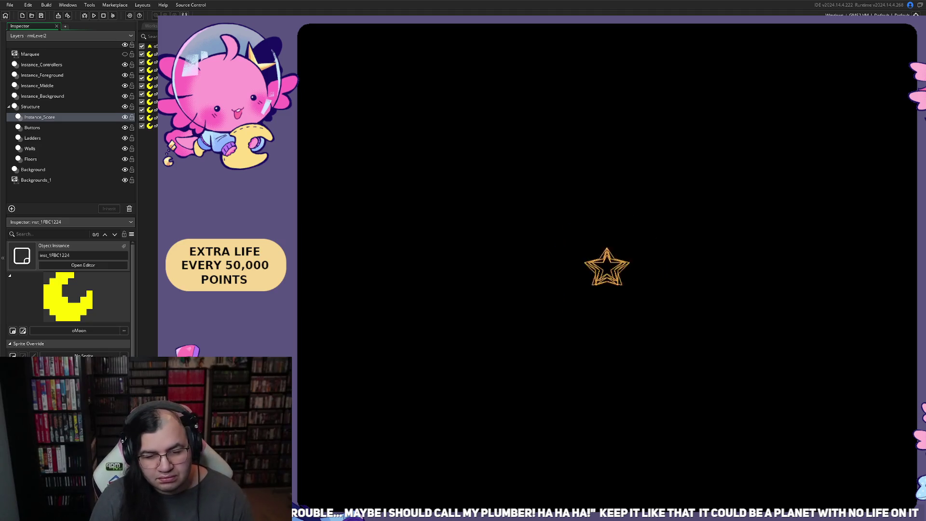
# Step: Ride the geyser up collecting moons, then work across the top, middle and bottom floors
pyautogui.press('Left')
pyautogui.press('space')
pyautogui.press('Right')
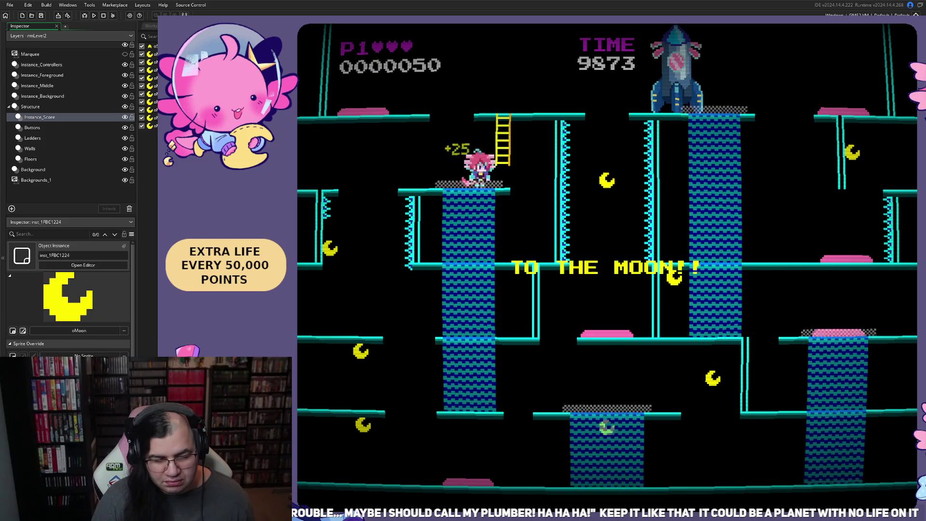
pyautogui.press('Left')
pyautogui.press('space')
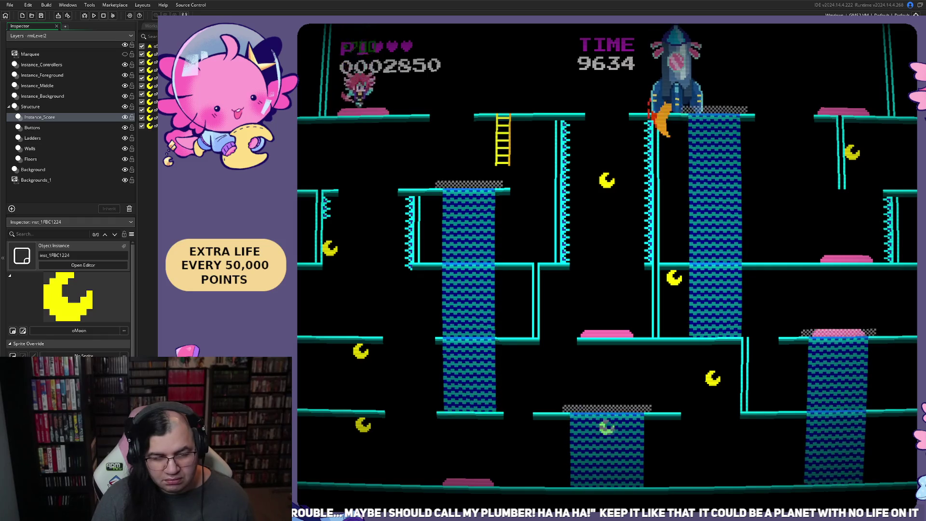
pyautogui.press('Right')
pyautogui.press('Right')
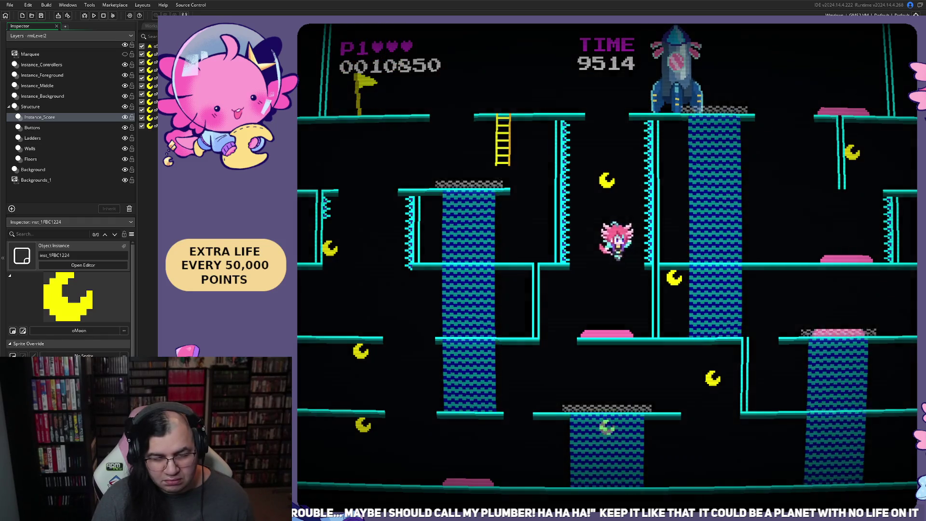
pyautogui.press('space')
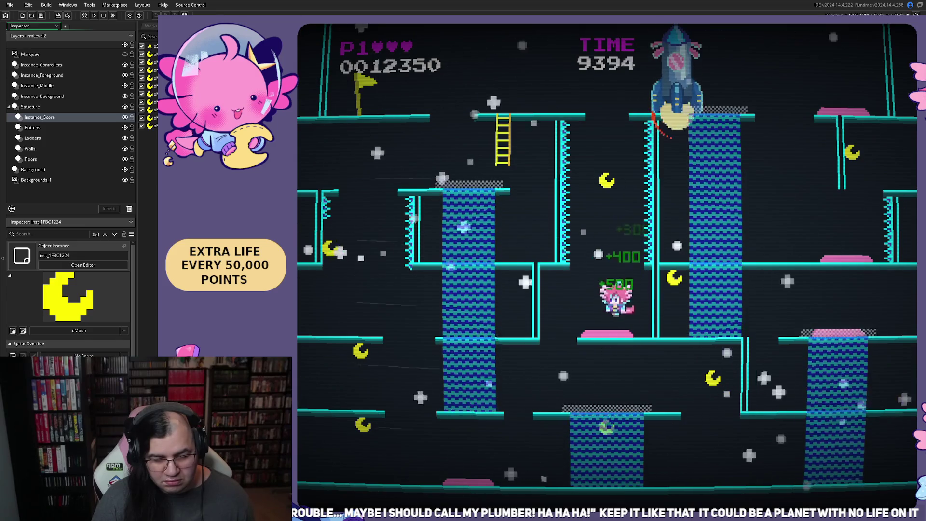
pyautogui.press('Left')
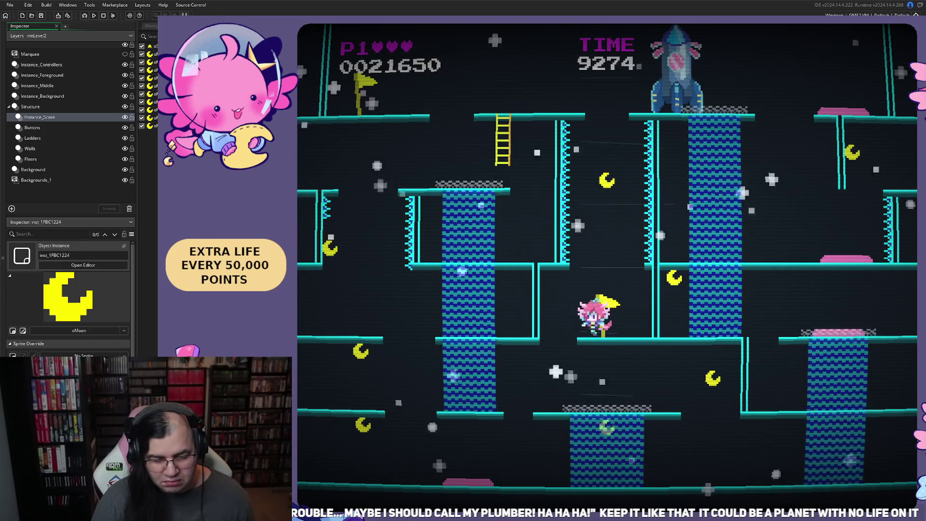
pyautogui.press('Right')
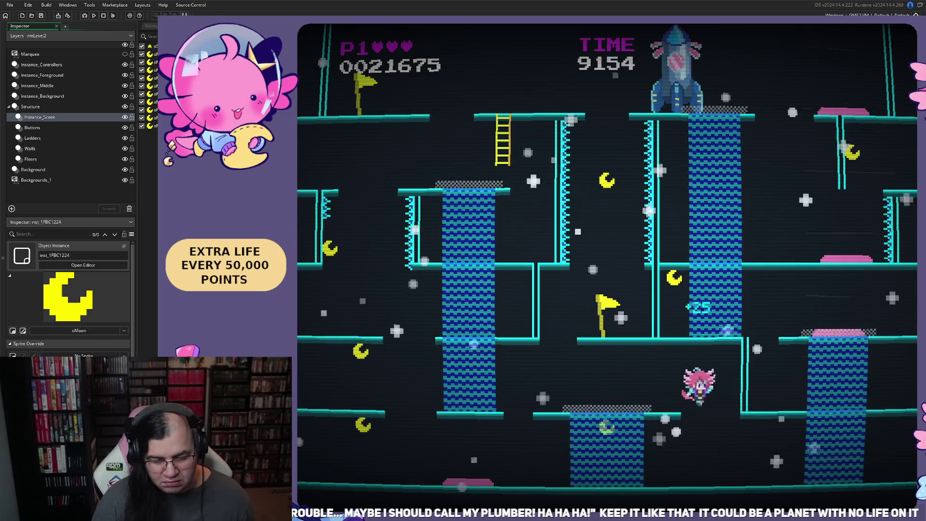
pyautogui.press('Left')
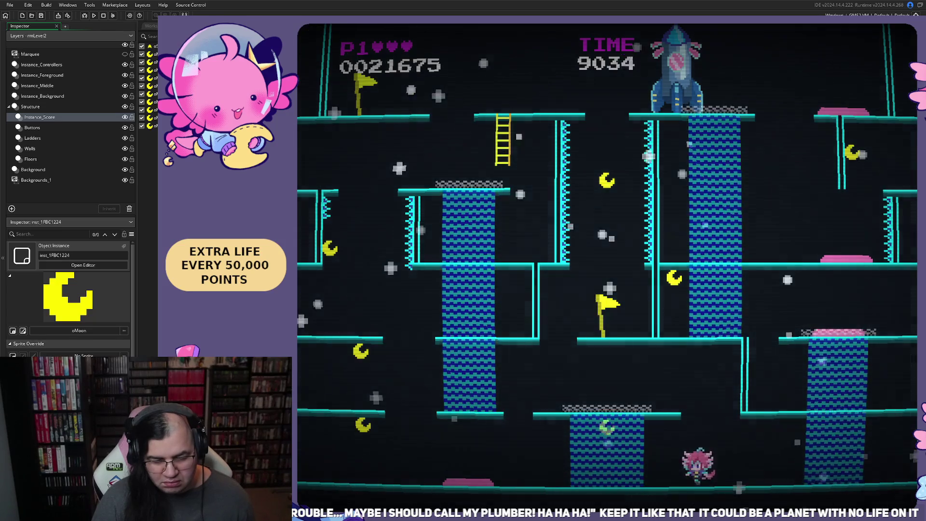
pyautogui.press('Left')
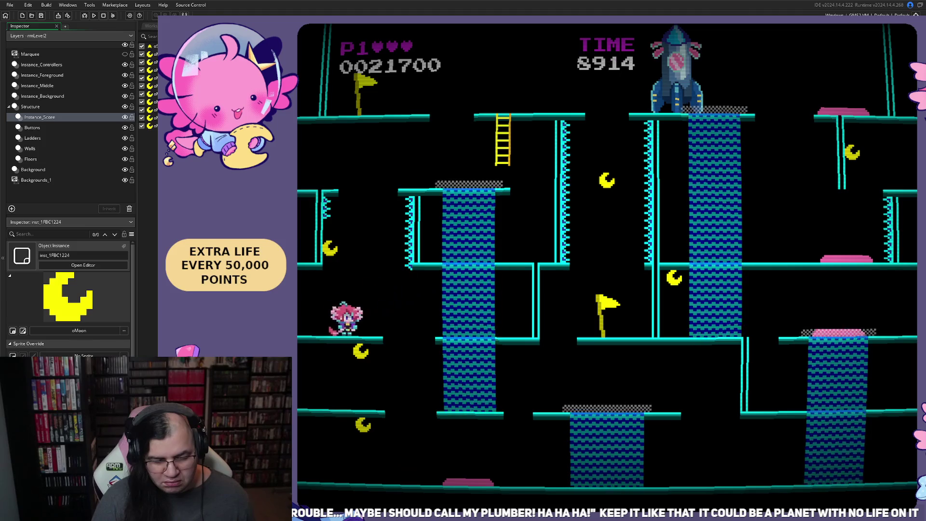
pyautogui.press('Left')
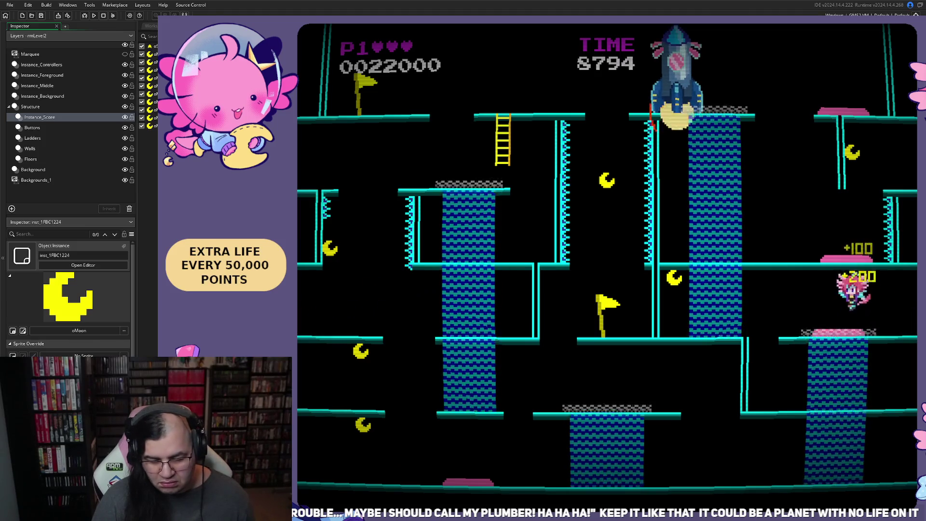
# Step: Rise up the water column, grab the bonus near the rocket and reach the top-right flag to clear the level
pyautogui.press('Left')
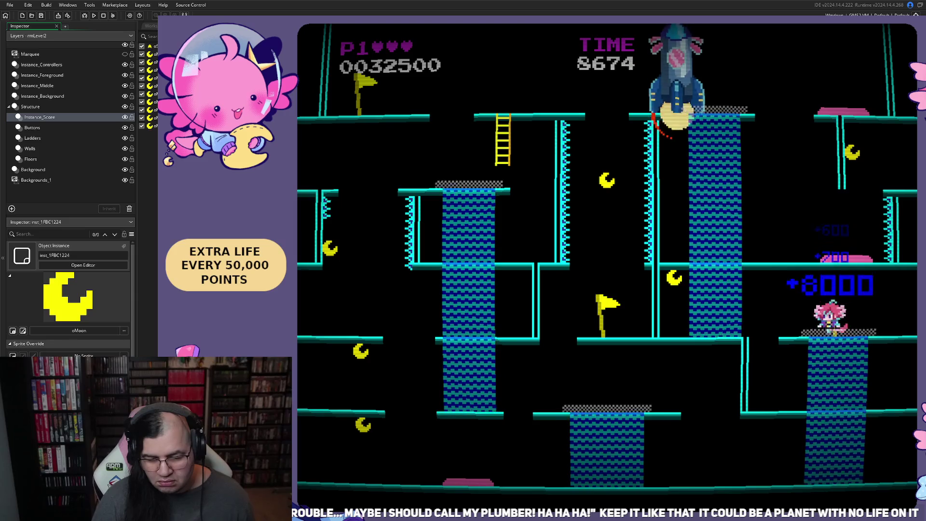
pyautogui.press('Right')
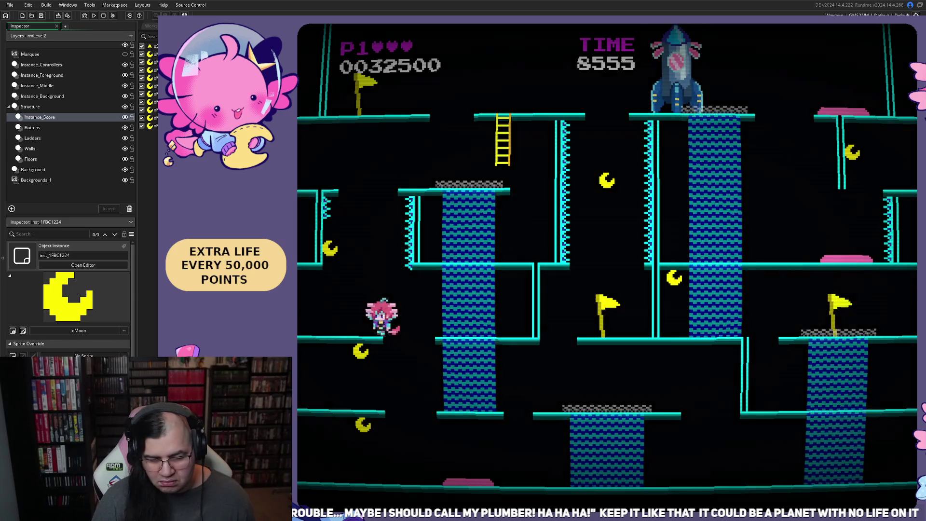
pyautogui.press('Left')
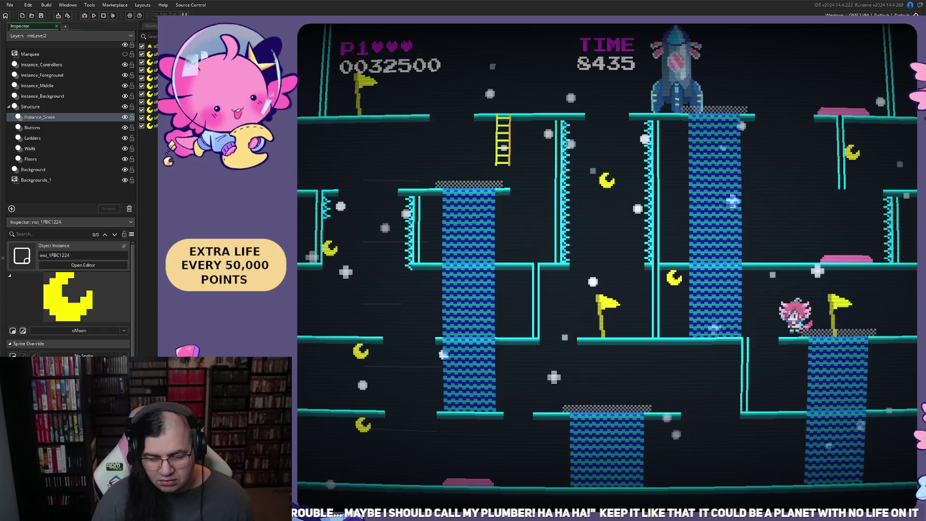
pyautogui.press('Right')
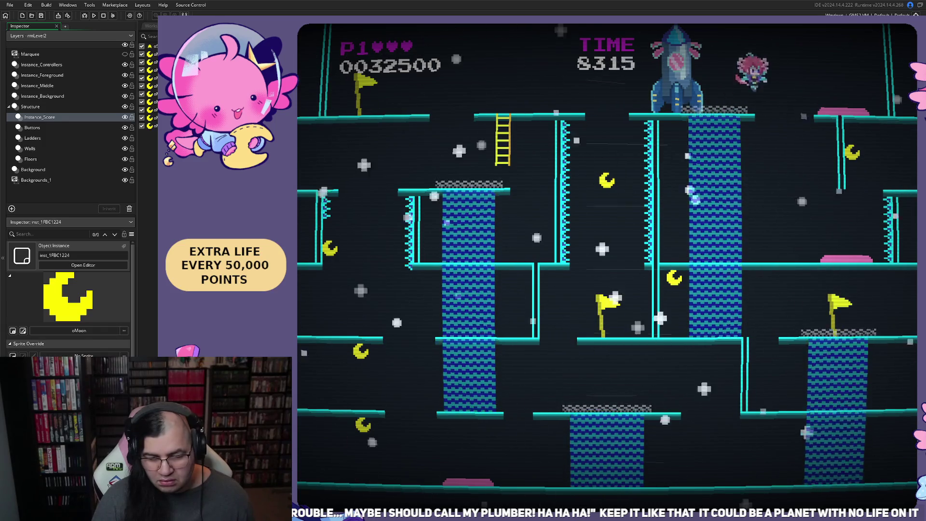
pyautogui.press('Left')
pyautogui.press('Right')
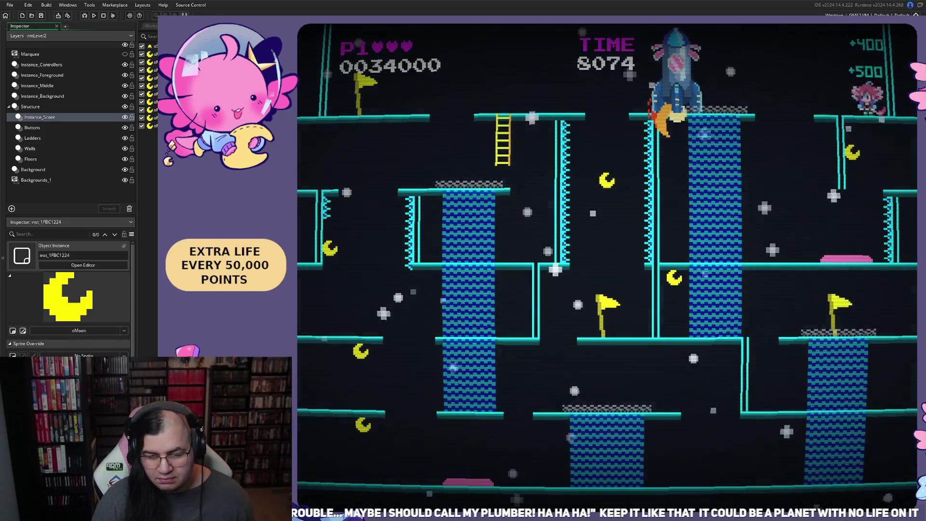
pyautogui.press('Up')
pyautogui.press('Left')
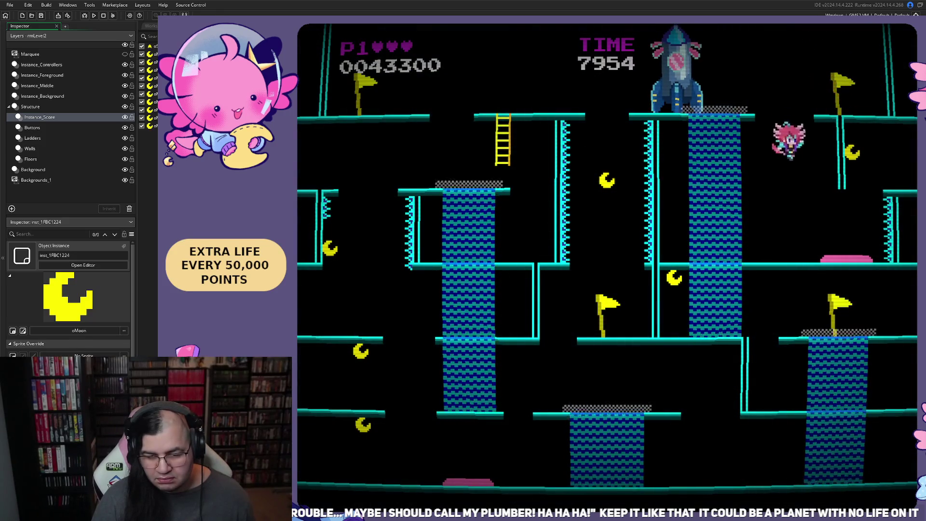
pyautogui.press('Right')
pyautogui.press('Up')
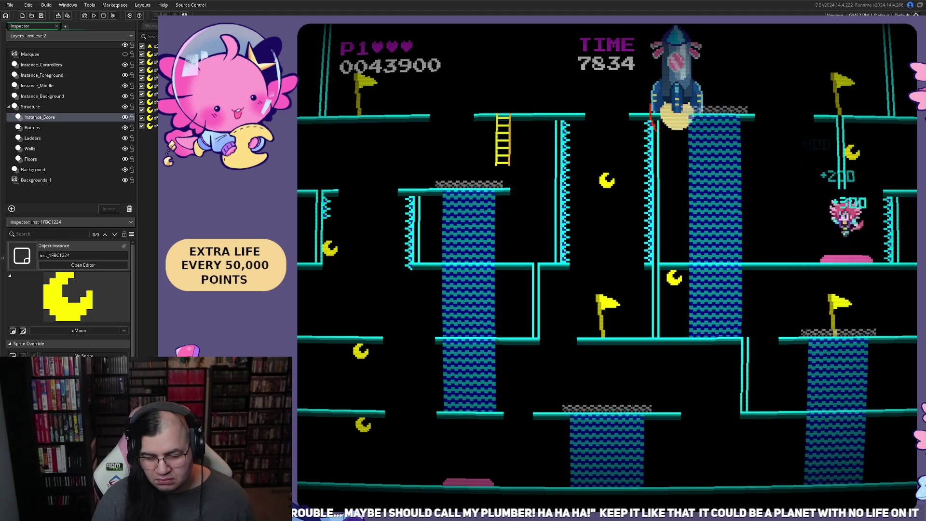
pyautogui.press('Up')
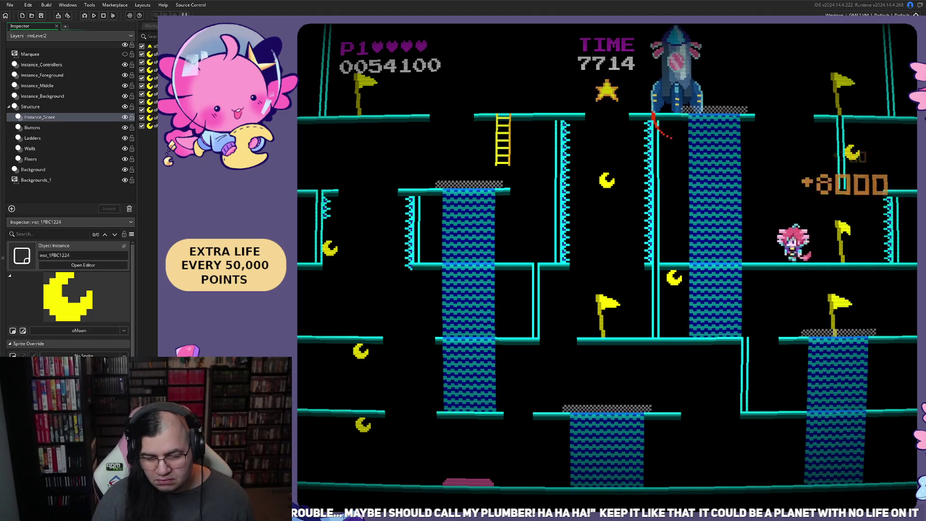
pyautogui.press('Right')
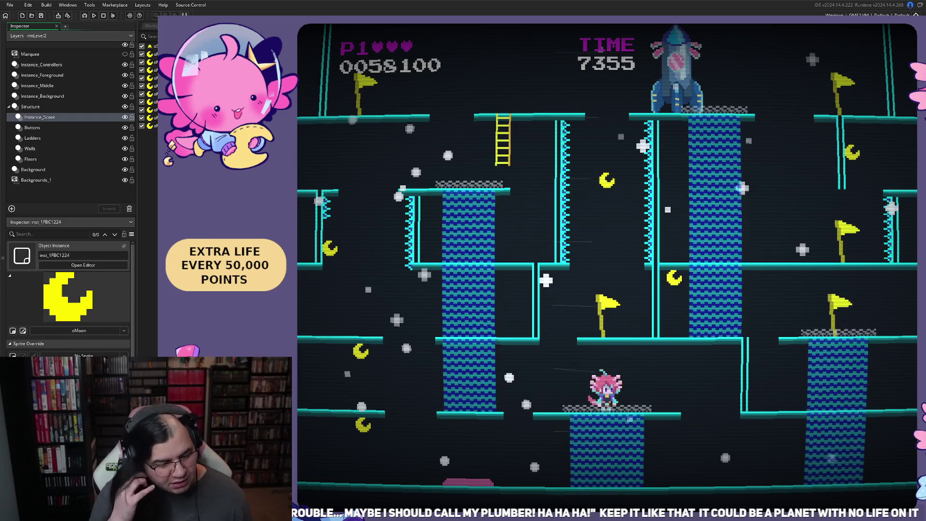
pyautogui.press('r')
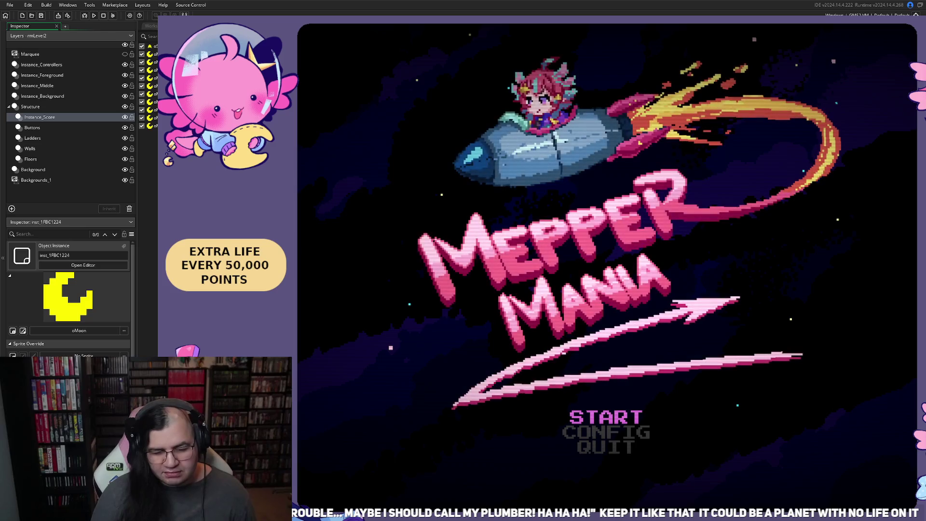
# Step: Set STAGE to 2 on the title menu and begin the game
pyautogui.press('Return')
pyautogui.press('Down')
pyautogui.press('Right')
pyautogui.press('Up')
pyautogui.press('Return')
pyautogui.press('Left')
# Step: Climb to the top floor and run along it collecting points
pyautogui.press('Up')
pyautogui.press('Right')
pyautogui.press('Up')
pyautogui.press('Left')
pyautogui.press('Left')
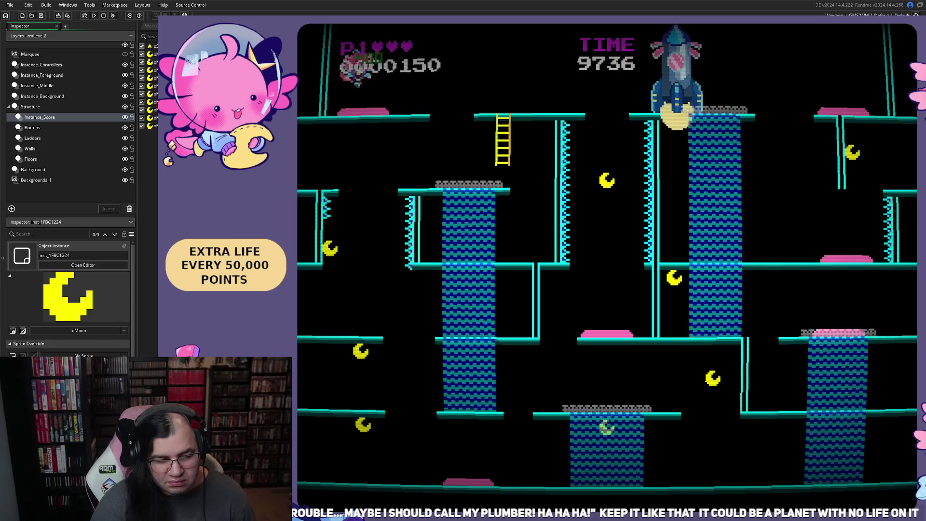
pyautogui.press('Up')
pyautogui.press('Right')
pyautogui.press('Left')
# Step: Collect the bottom-floor moons, climb to the middle floor, and quit at 32550 points
pyautogui.press('Right')
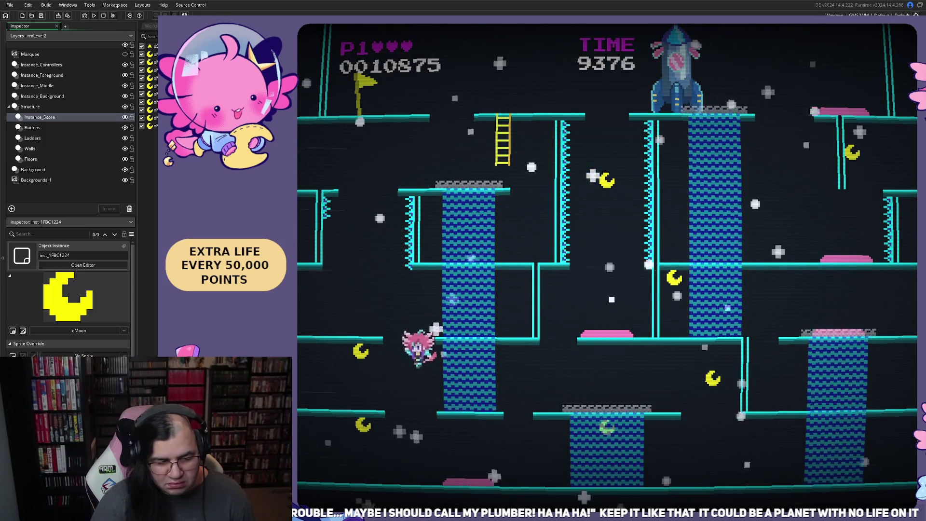
pyautogui.press('Left')
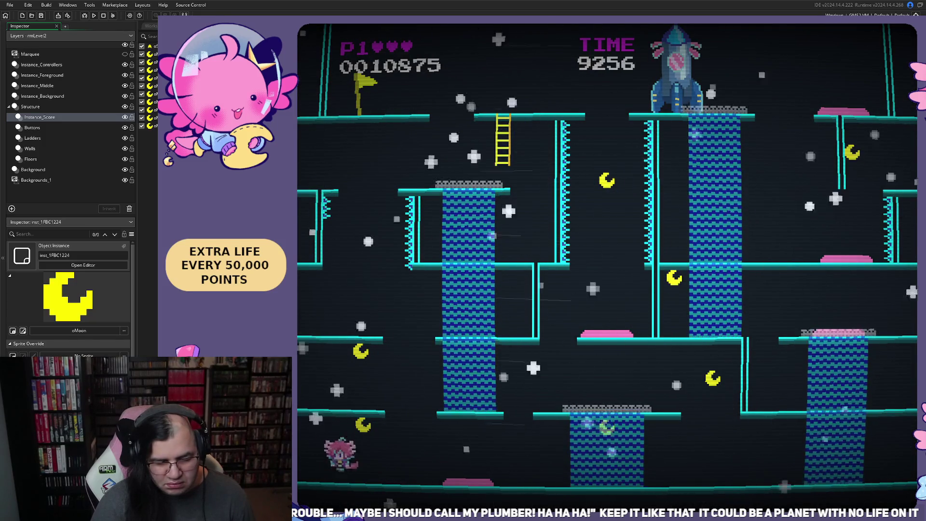
pyautogui.press('Right')
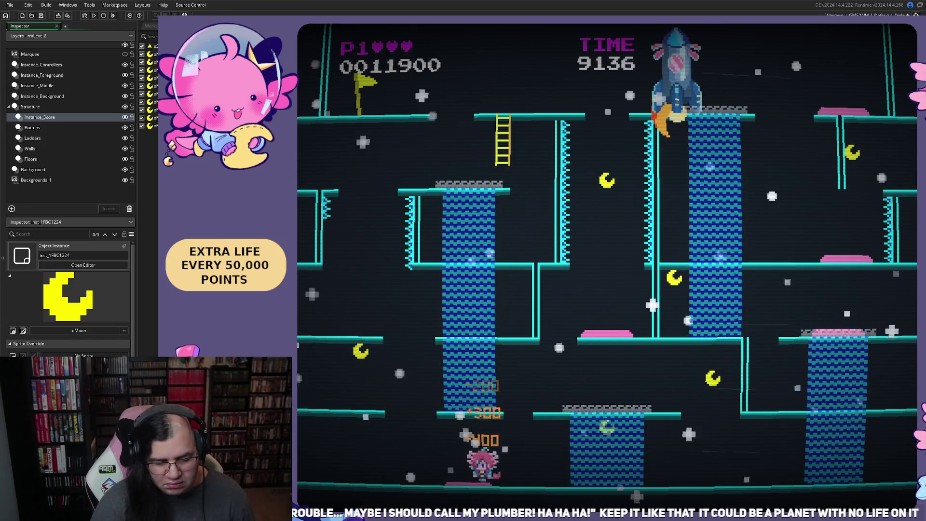
pyautogui.press('Right')
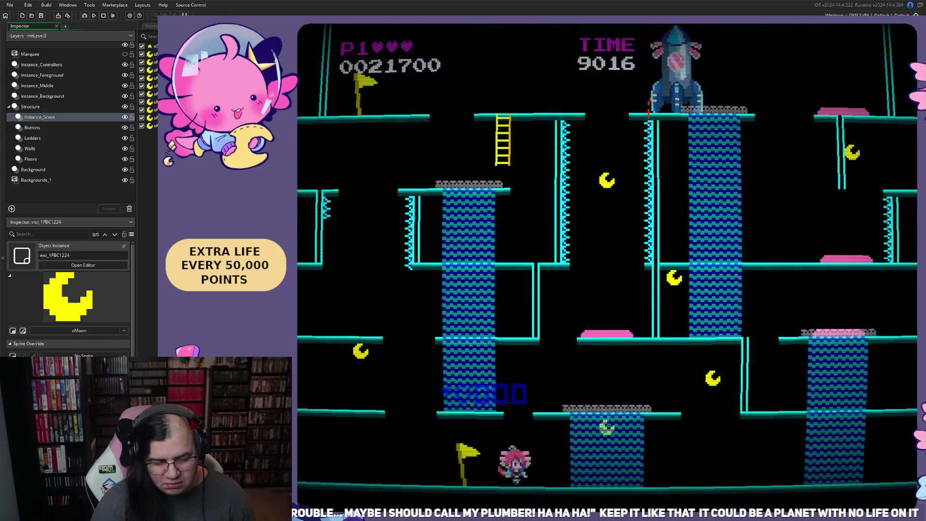
pyautogui.press('Up')
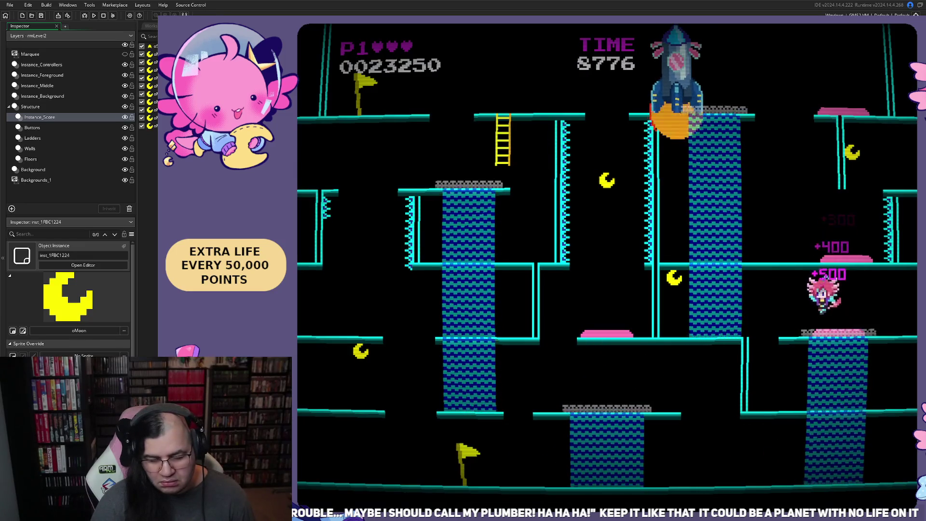
pyautogui.press('Left')
pyautogui.press('Up')
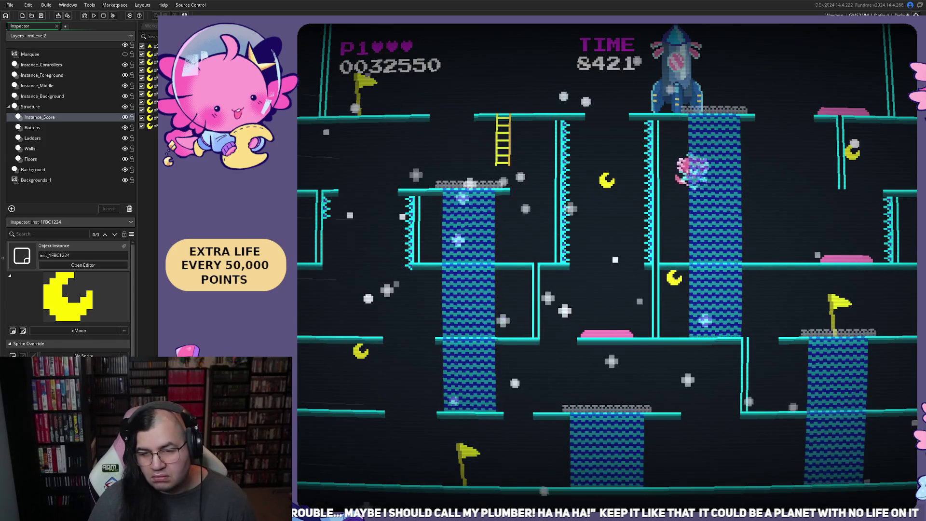
pyautogui.press('Escape')
# Step: Set Grid X to 2 and nudge two moon pickups right, one onto the water column
pyautogui.click(518, 279)
pyautogui.moveTo(520, 282); pyautogui.dragTo(544, 282)
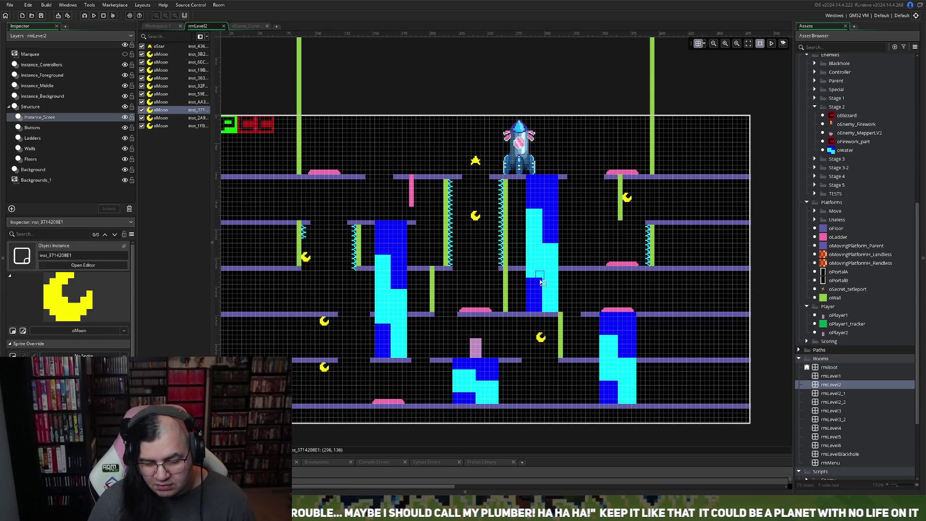
pyautogui.click(705, 44)
pyautogui.write('2')
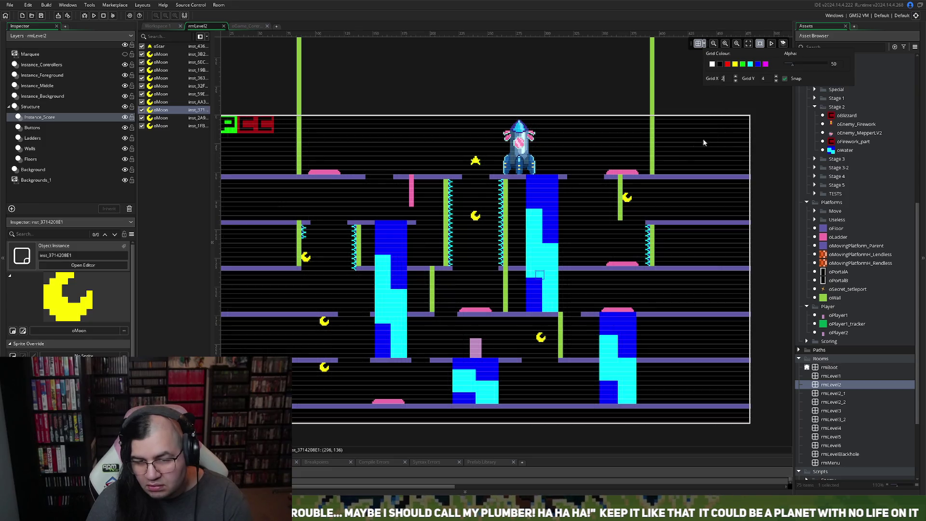
pyautogui.moveTo(539, 275); pyautogui.dragTo(544, 279)
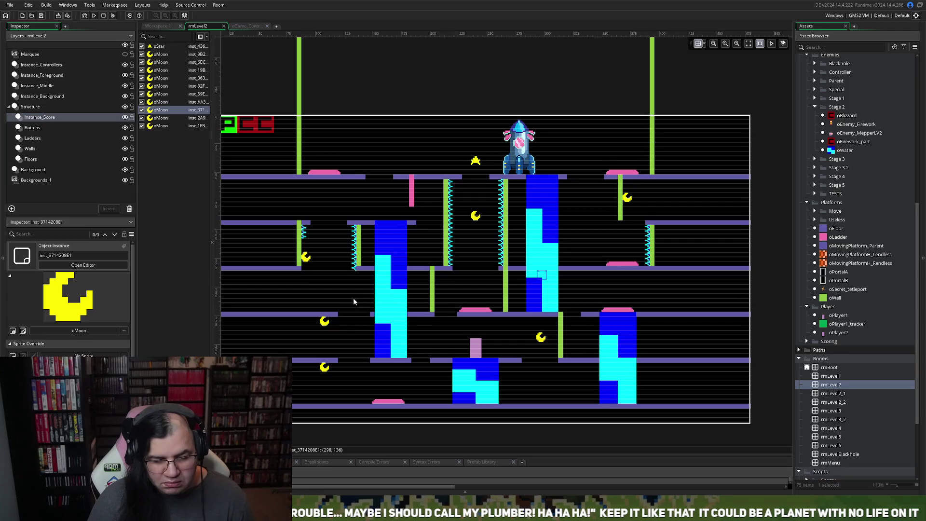
pyautogui.moveTo(306, 257)
pyautogui.mouseDown()
pyautogui.moveTo(328, 256)
pyautogui.moveTo(329, 240)
pyautogui.moveTo(329, 248)
pyautogui.mouseUp()
# Step: Copy the ten right-wall oEnemy_Spike spikes and paste them down the left green wall
pyautogui.scroll(5, 323, 264)
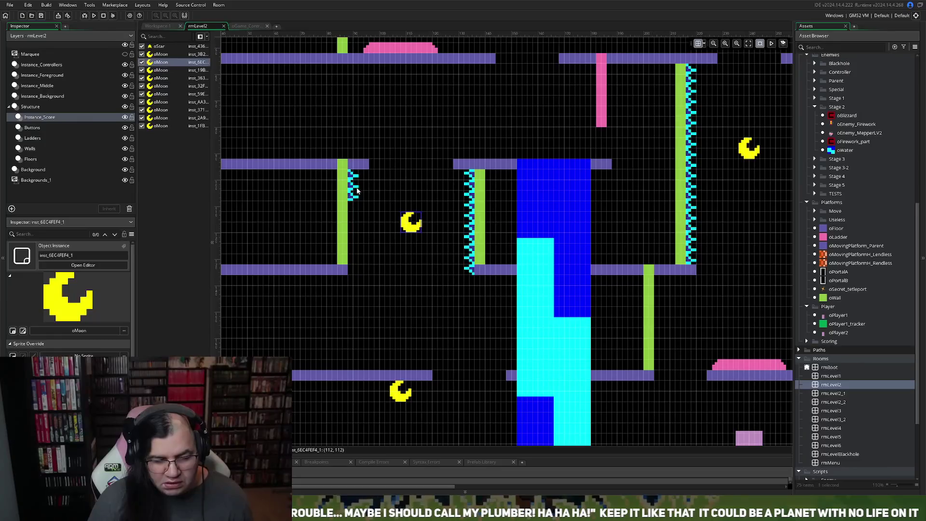
pyautogui.click(358, 190)
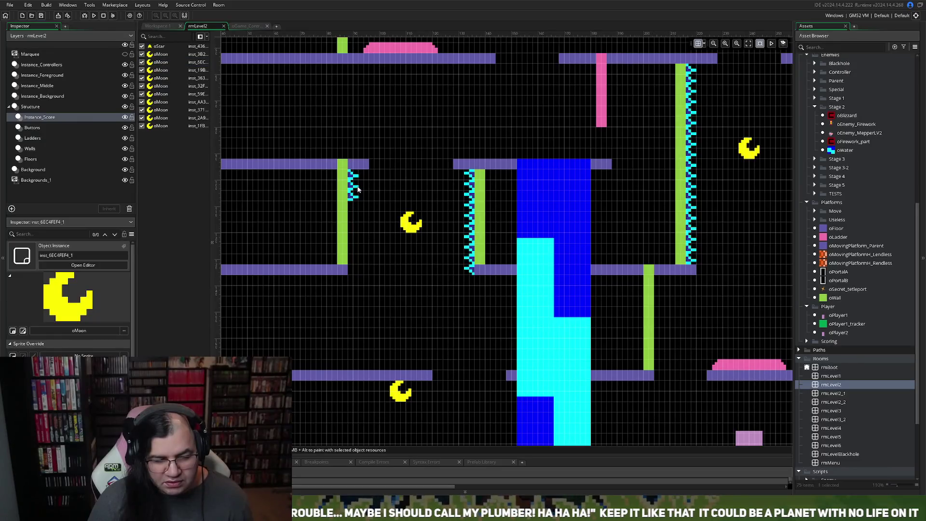
pyautogui.click(41, 150)
pyautogui.click(35, 138)
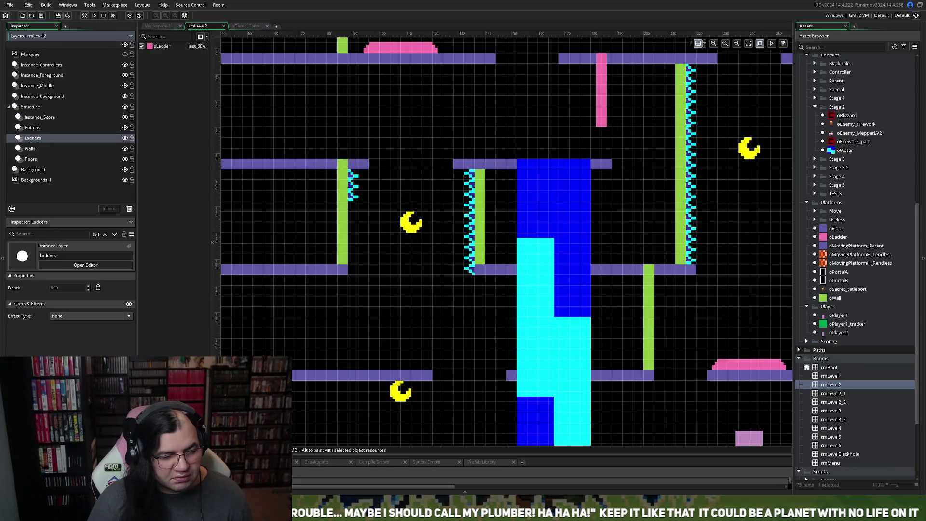
pyautogui.click(43, 97)
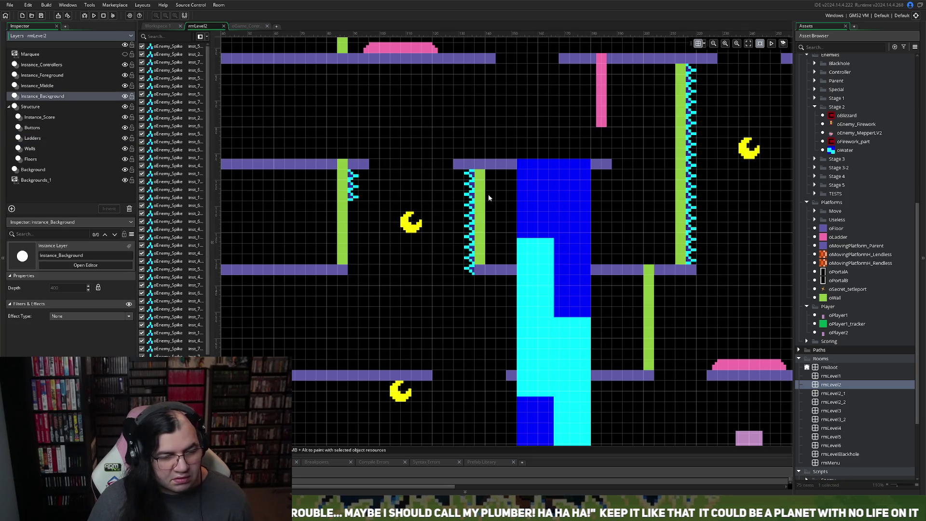
pyautogui.moveTo(704, 161); pyautogui.dragTo(691, 248)
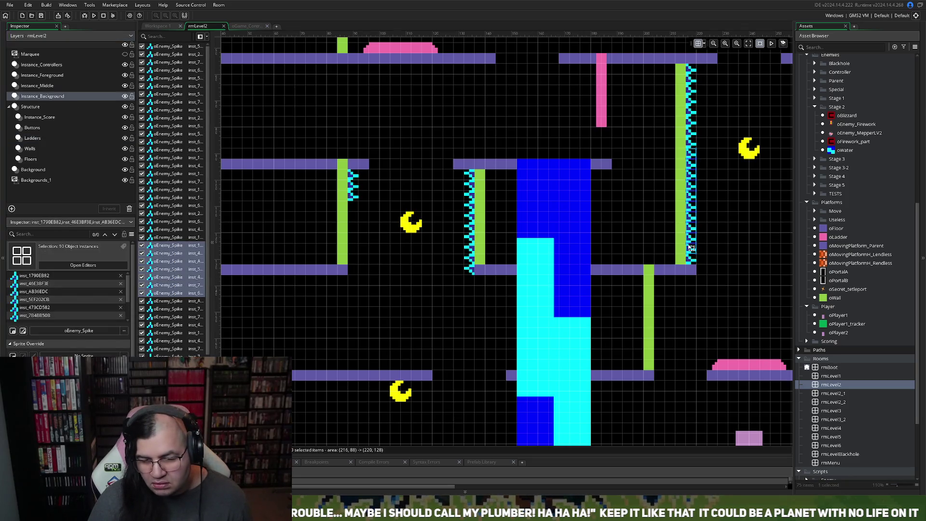
pyautogui.hotkey('ctrl', 'c')
pyautogui.hotkey('ctrl', 'v')
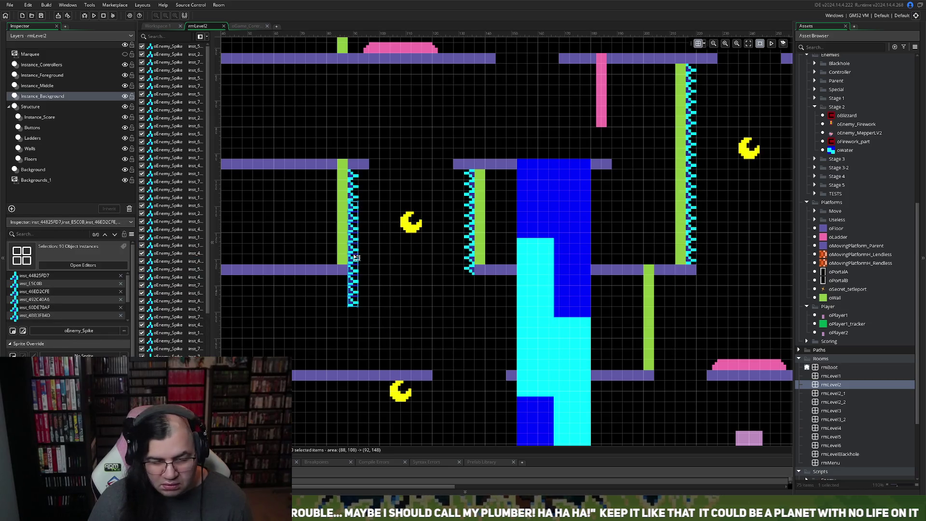
pyautogui.click(372, 287)
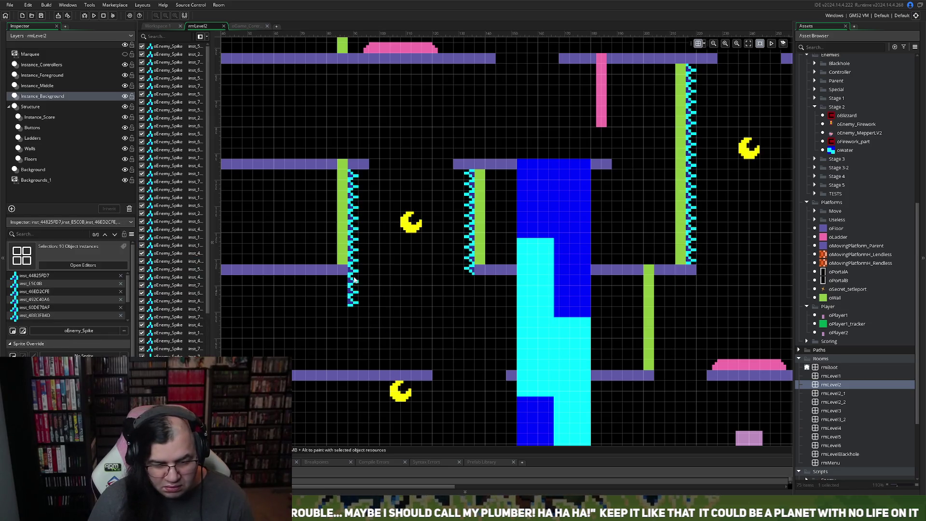
pyautogui.moveTo(376, 315); pyautogui.dragTo(358, 282)
pyautogui.click(375, 293)
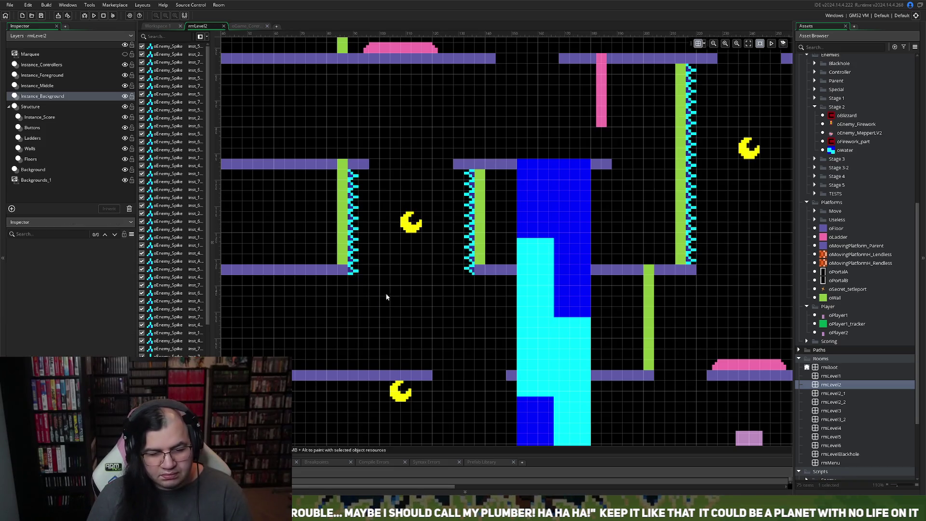
# Step: On the Instance_Score layer, shift the lower-left moon two grid cells right
pyautogui.hscroll(3, 375, 293)
pyautogui.hscroll(2, 351, 296)
pyautogui.scroll(-4, 337, 297)
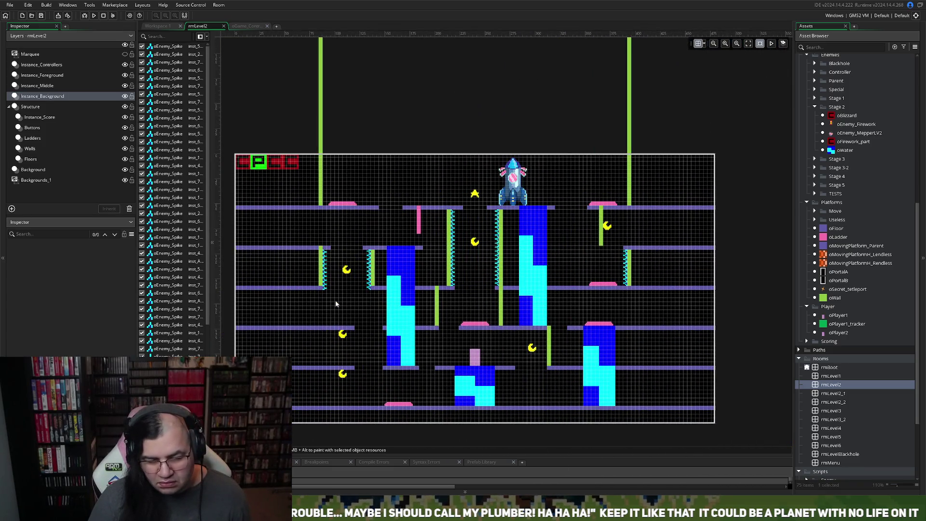
pyautogui.scroll(-3, 334, 304)
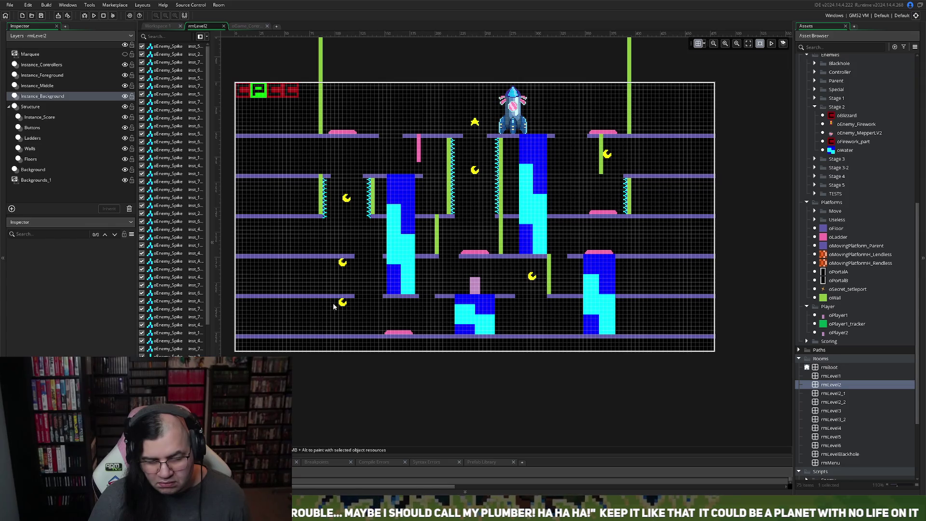
pyautogui.click(46, 117)
pyautogui.click(344, 263)
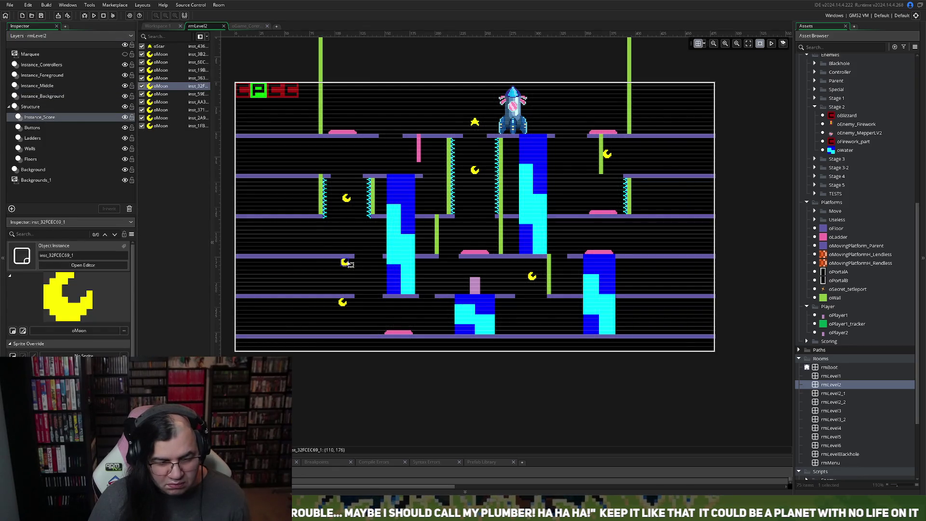
pyautogui.click(342, 306)
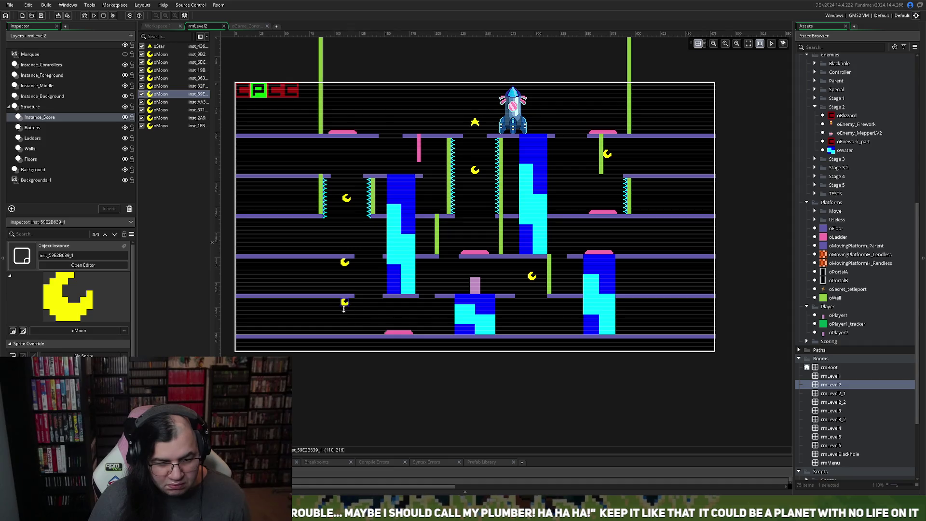
pyautogui.scroll(5, 343, 299)
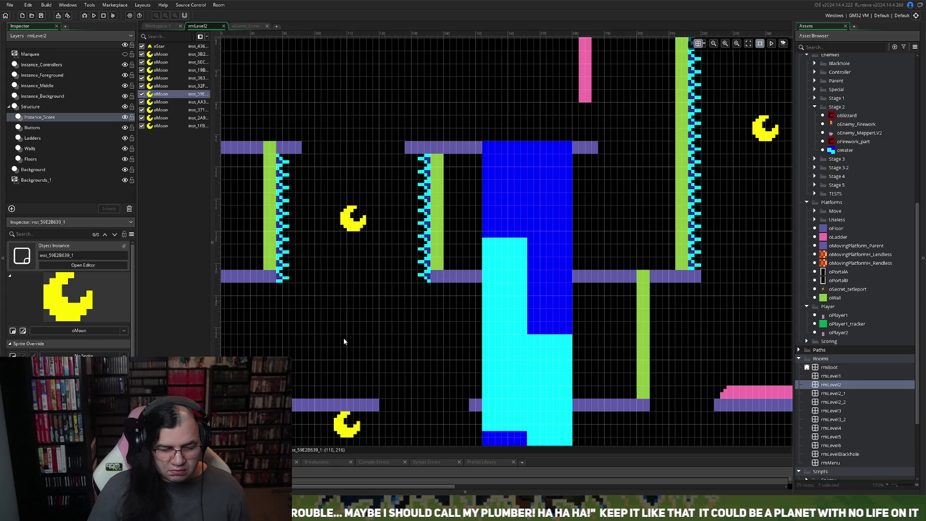
pyautogui.moveTo(339, 414); pyautogui.dragTo(348, 426)
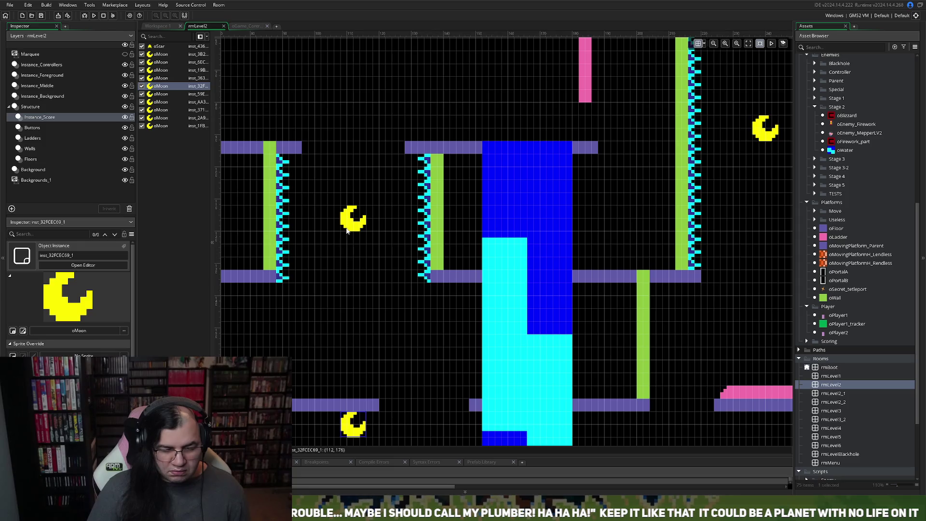
# Step: Shift the bottom moon one grid cell right, then select the short wall by the upper-right moon
pyautogui.scroll(-3, 341, 296)
pyautogui.moveTo(345, 388); pyautogui.dragTo(352, 389)
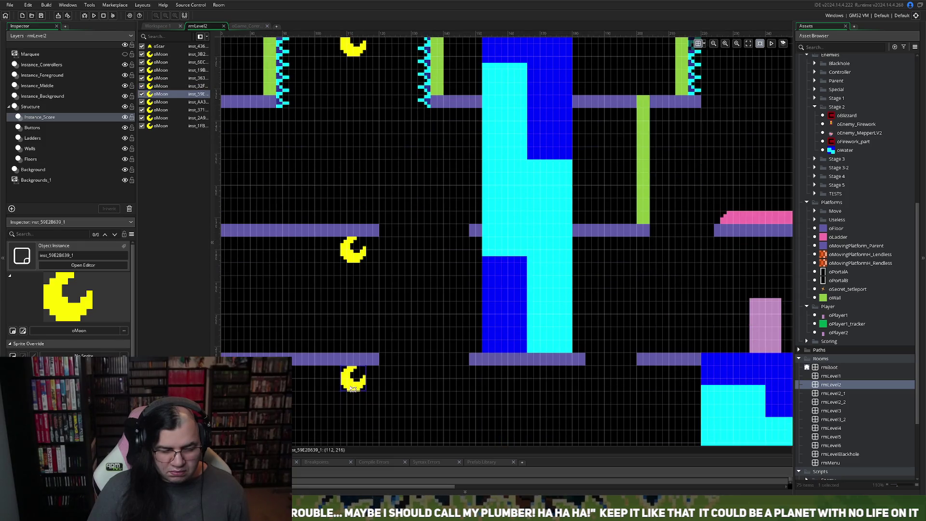
pyautogui.scroll(-3, 357, 370)
pyautogui.scroll(-2, 353, 372)
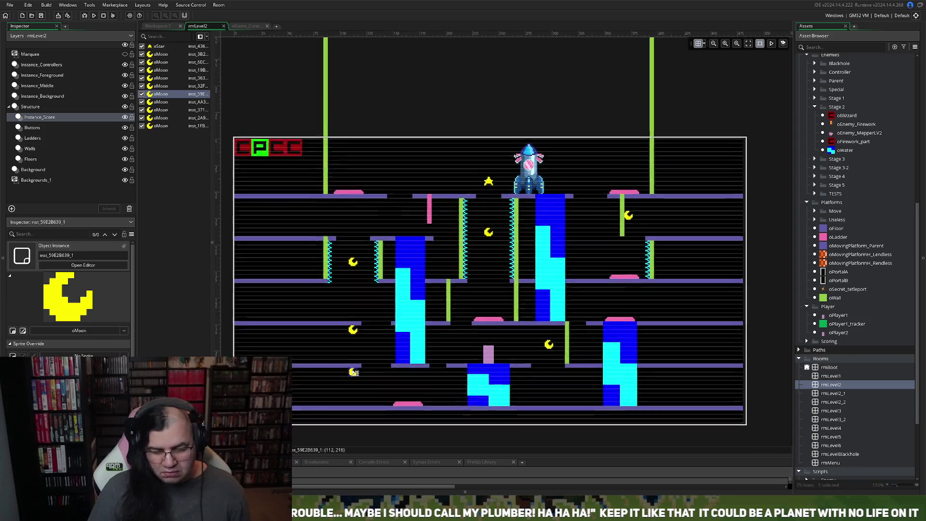
pyautogui.scroll(-2, 354, 372)
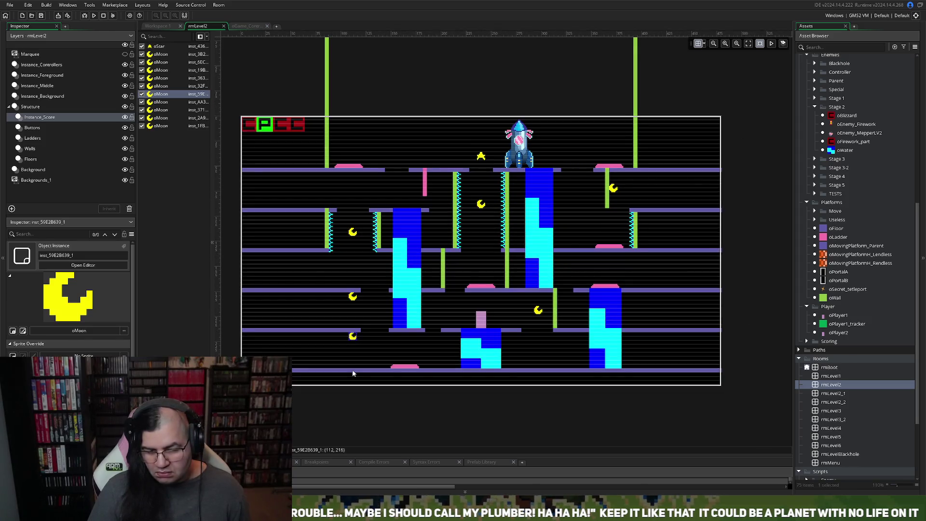
pyautogui.click(62, 151)
pyautogui.click(608, 198)
# Step: Delete the short wall by the upper-right moon and raise that moon beneath the top platform
pyautogui.press('Delete')
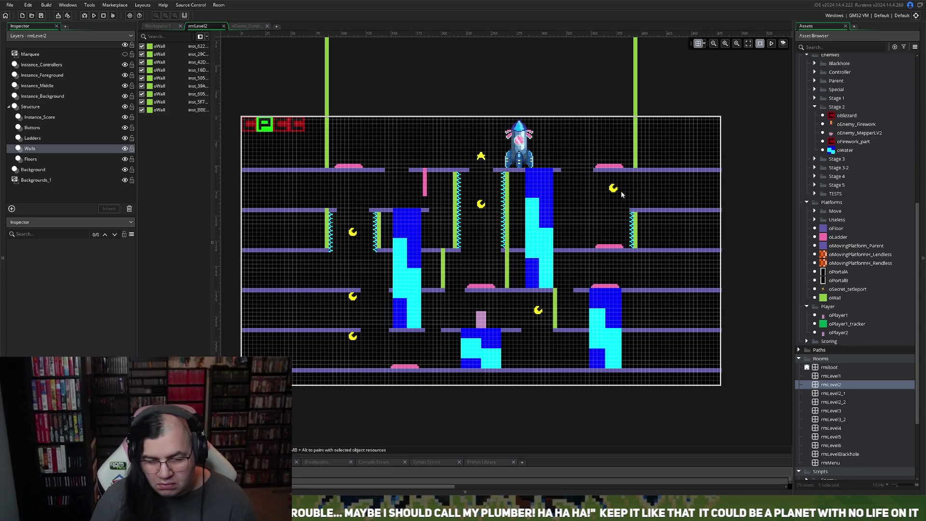
pyautogui.scroll(5, 637, 204)
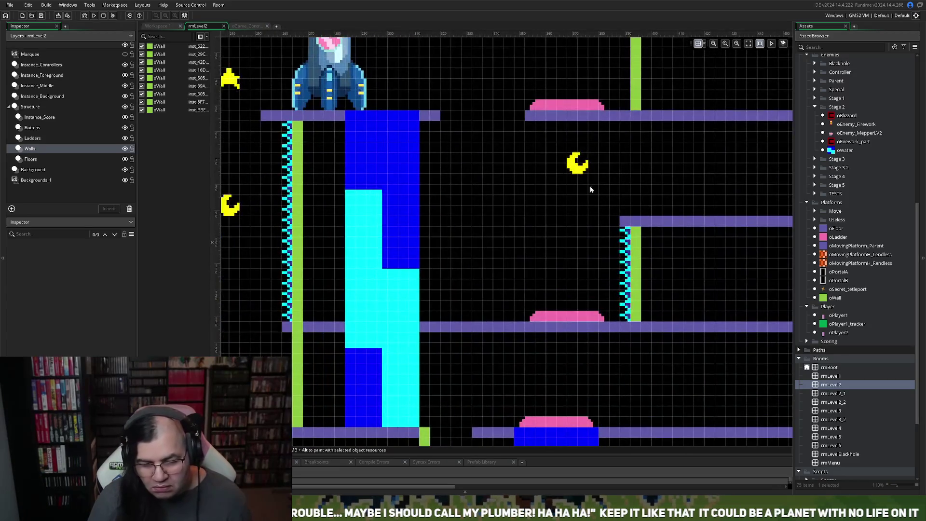
pyautogui.click(54, 99)
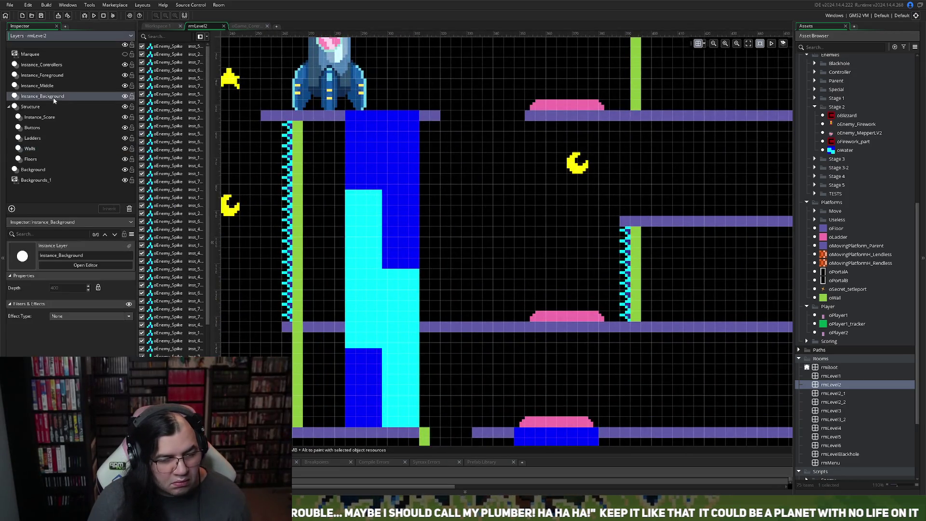
pyautogui.click(49, 119)
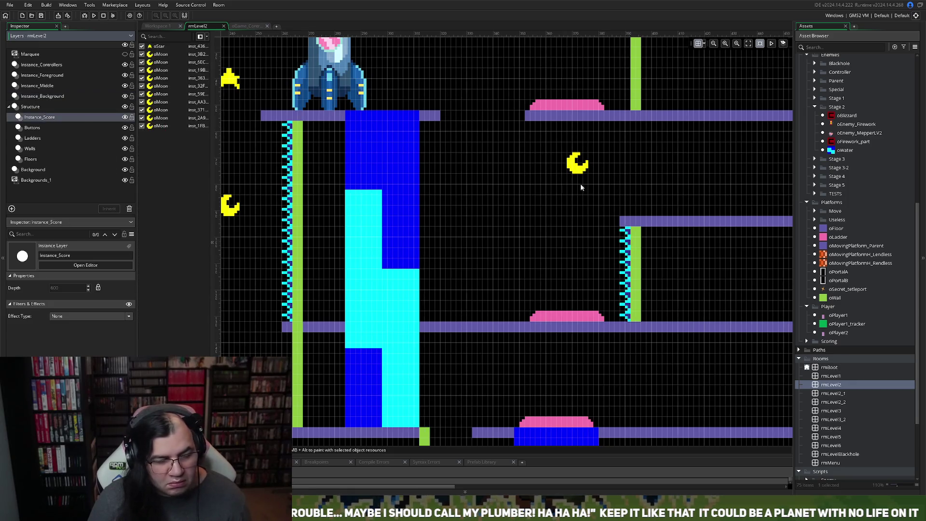
pyautogui.moveTo(575, 170); pyautogui.dragTo(570, 188)
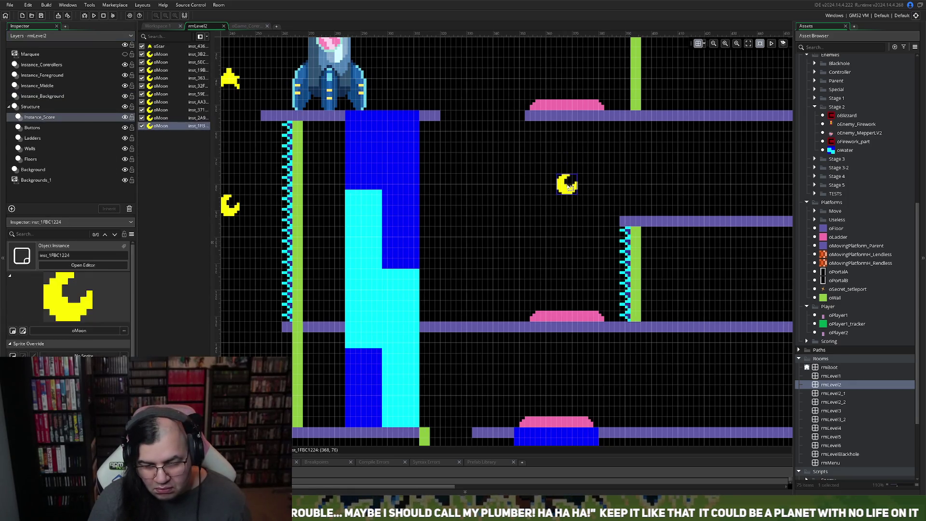
pyautogui.moveTo(572, 187); pyautogui.dragTo(573, 135)
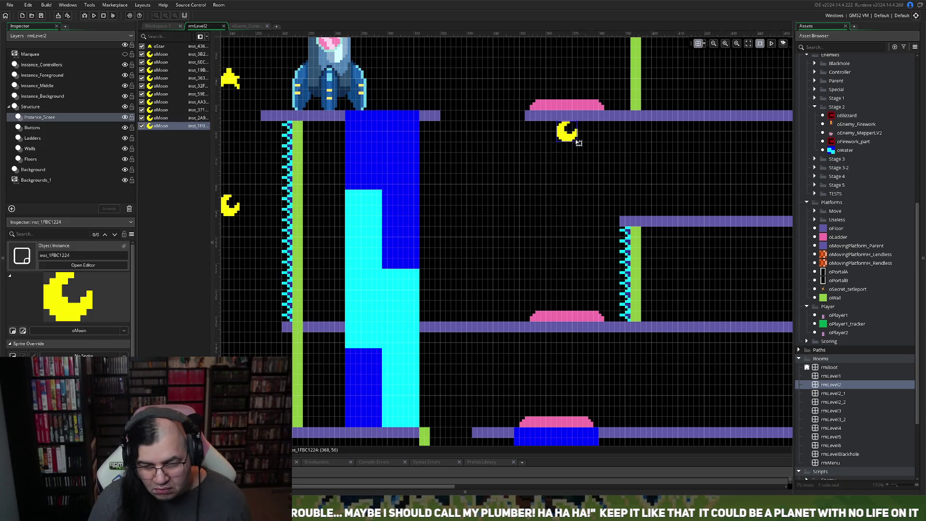
pyautogui.click(33, 159)
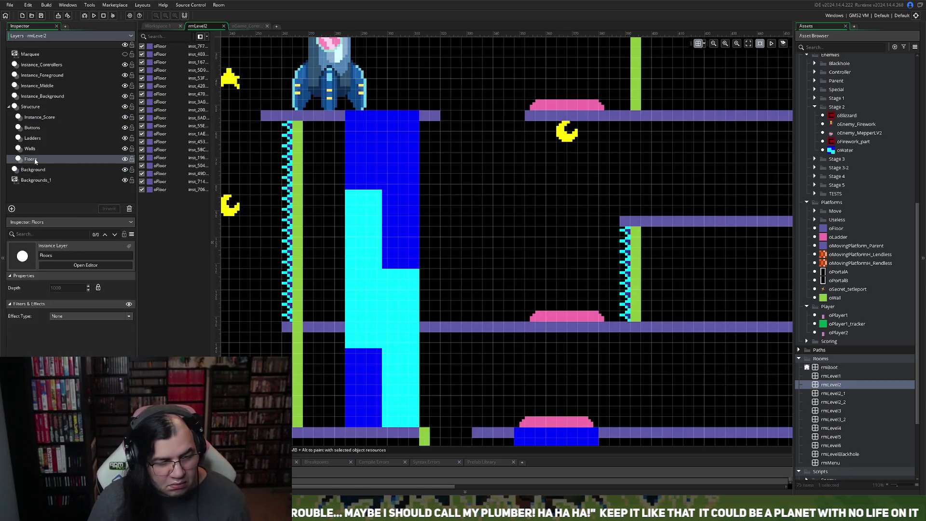
# Step: Extend the floor beneath the upper-right moon leftward, then start a test run
pyautogui.click(627, 220)
pyautogui.moveTo(620, 220); pyautogui.dragTo(529, 228)
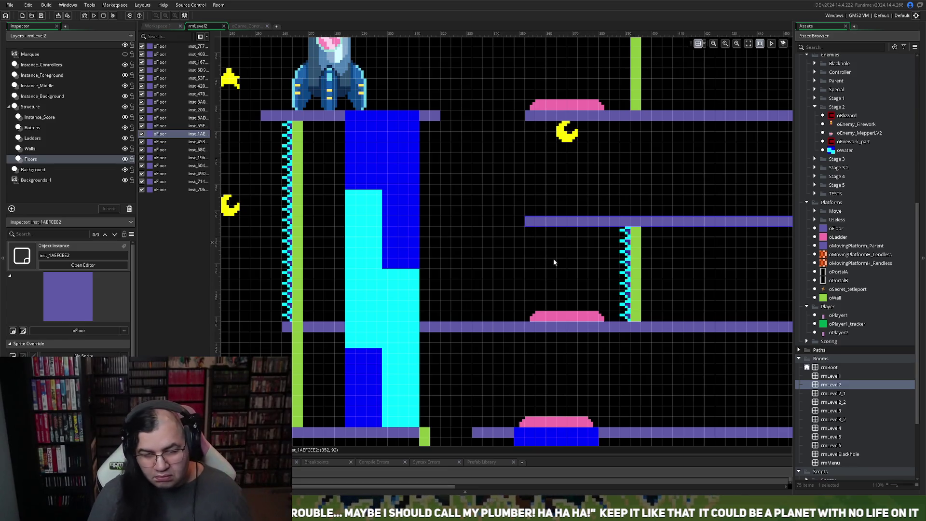
pyautogui.scroll(-3, 548, 266)
pyautogui.scroll(-2, 520, 273)
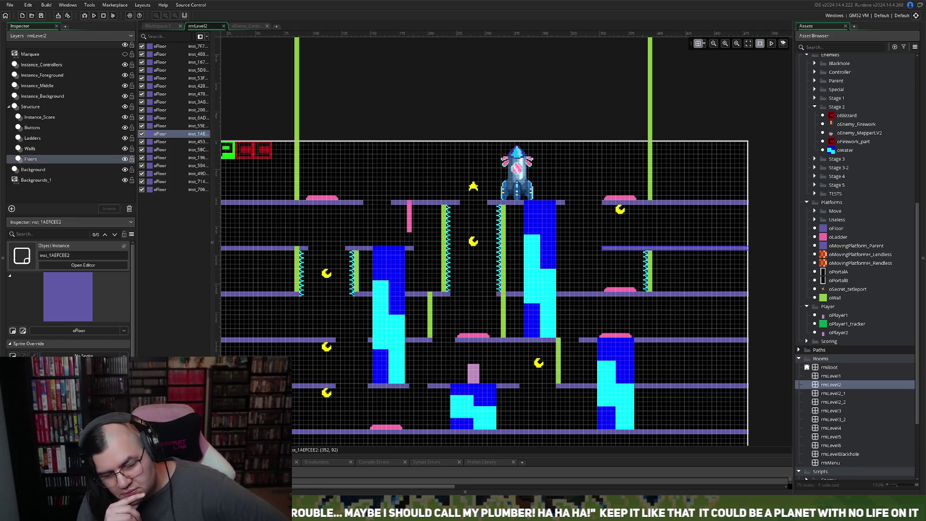
pyautogui.press('Return')
# Step: Begin the first stage and ride the geyser column up to the top-left pad
pyautogui.press('Down')
pyautogui.press('Up')
pyautogui.press('Return')
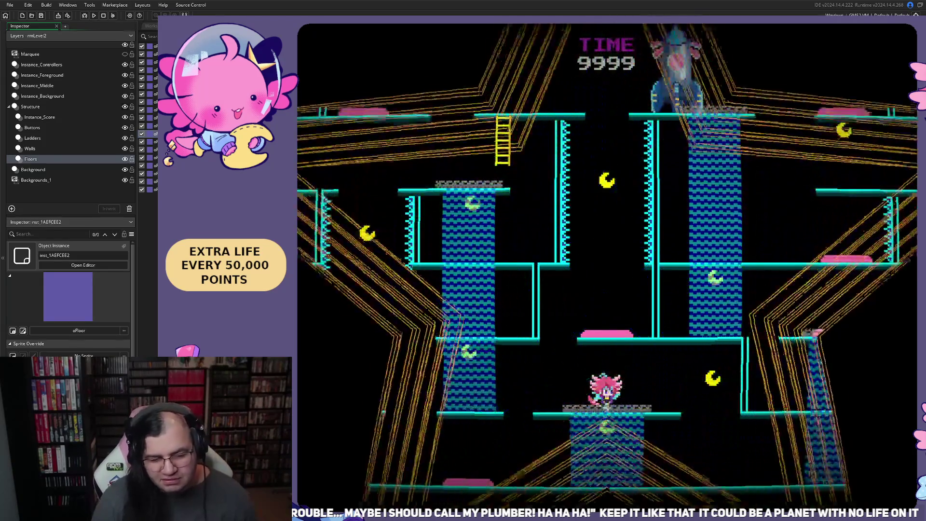
pyautogui.press('Left')
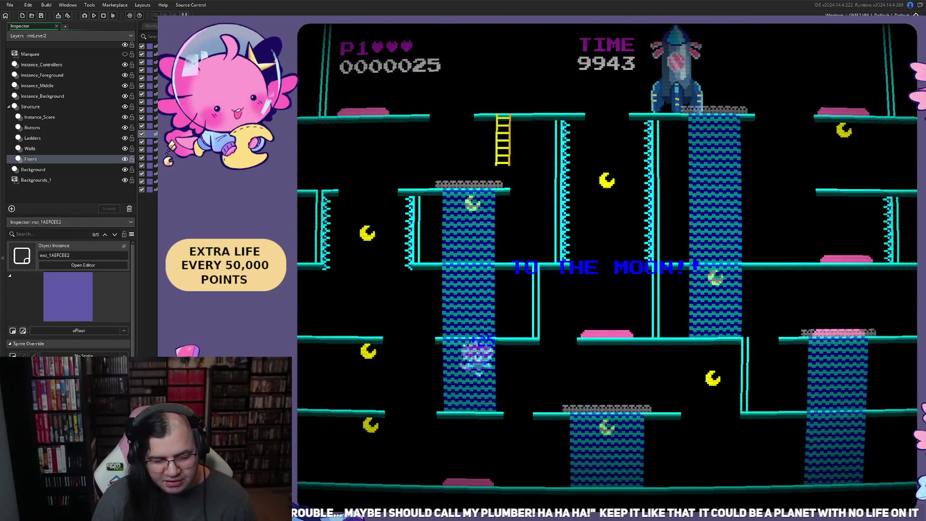
pyautogui.press('Right')
pyautogui.press('Left')
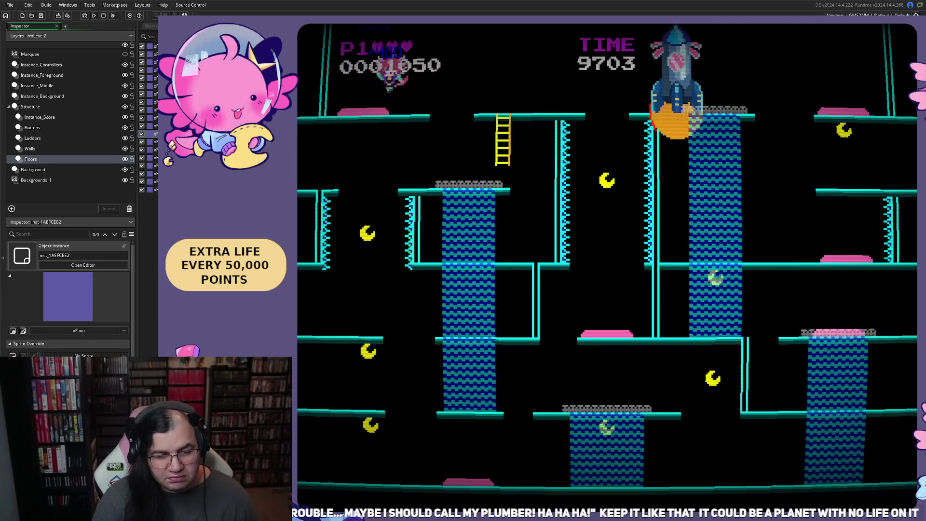
pyautogui.press('Right')
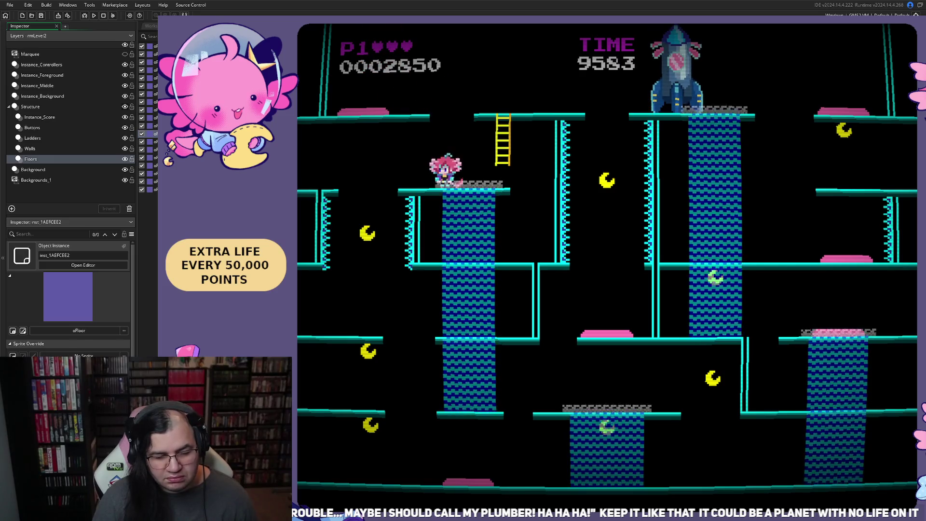
pyautogui.press('Left')
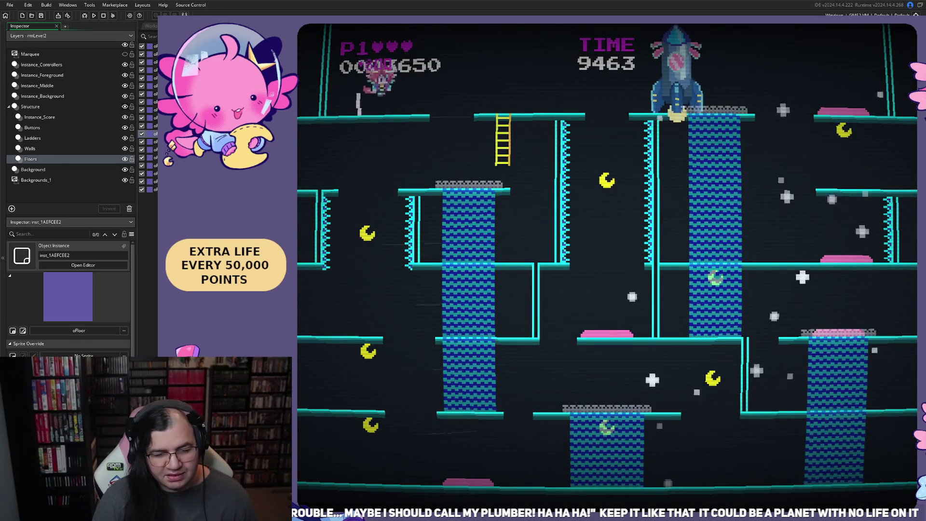
pyautogui.press('Right')
pyautogui.press('Left')
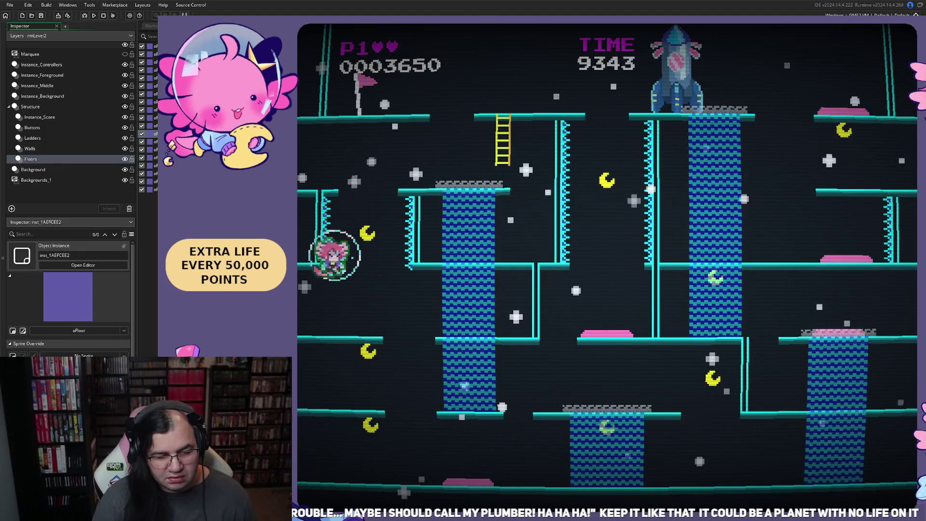
# Step: After respawning, drop to the lower-left platform, wrap right and raise the flag
pyautogui.press('Left')
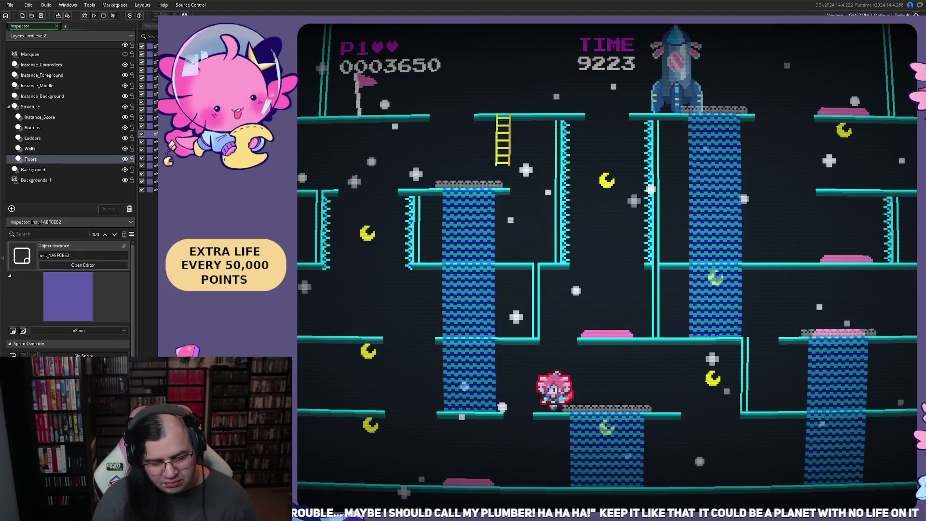
pyautogui.press('Left')
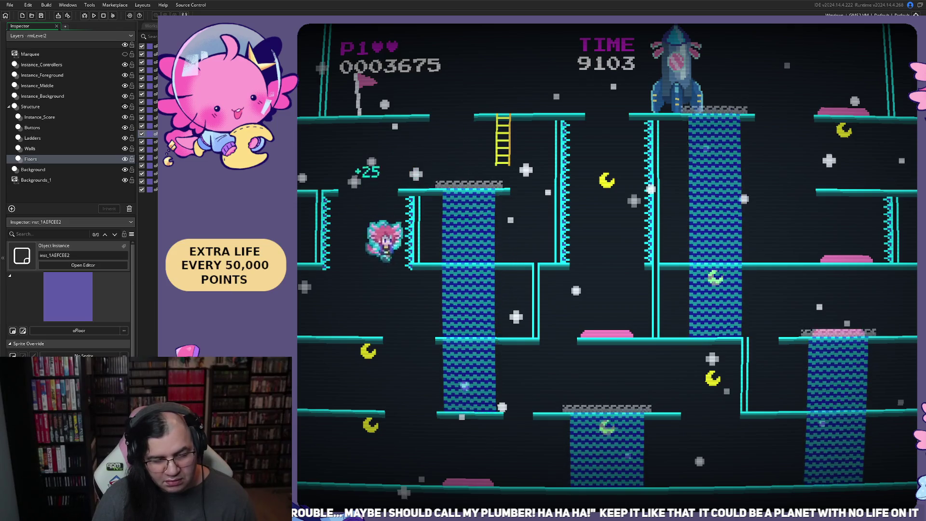
pyautogui.press('Left')
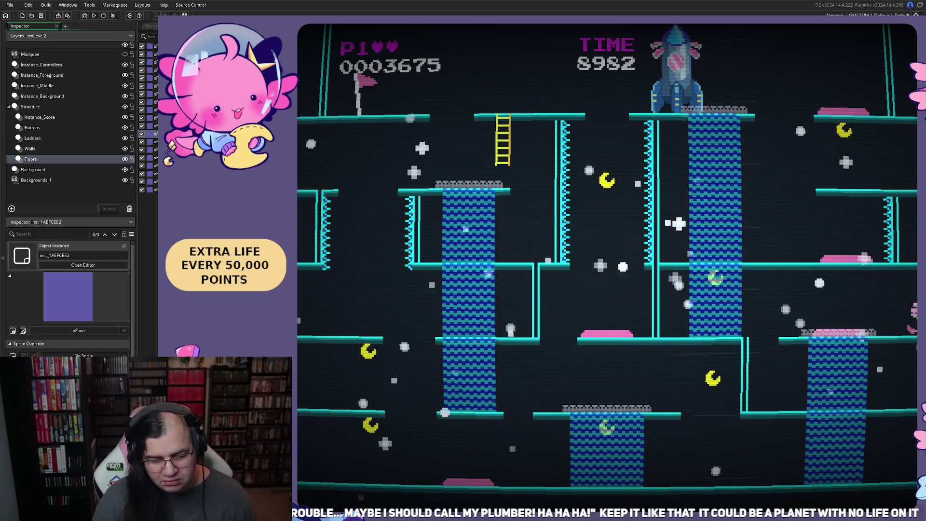
pyautogui.press('Left')
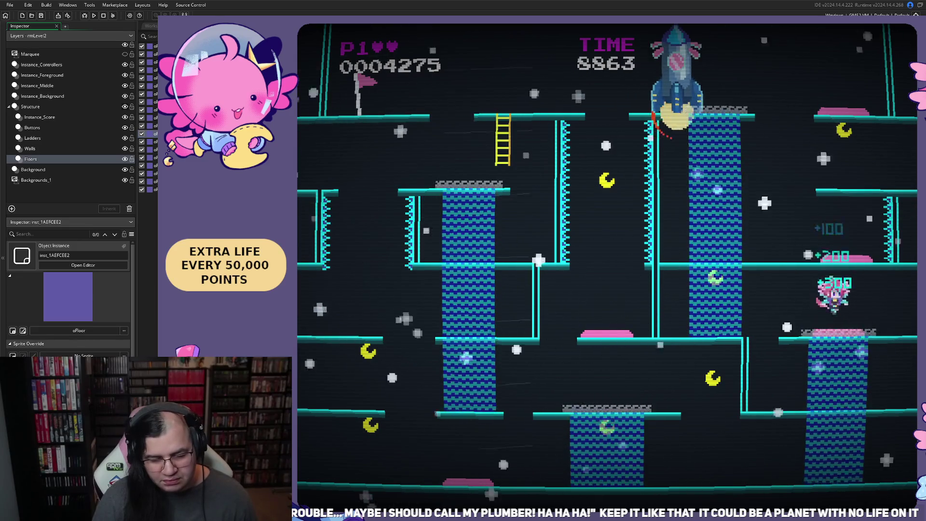
pyautogui.press('space')
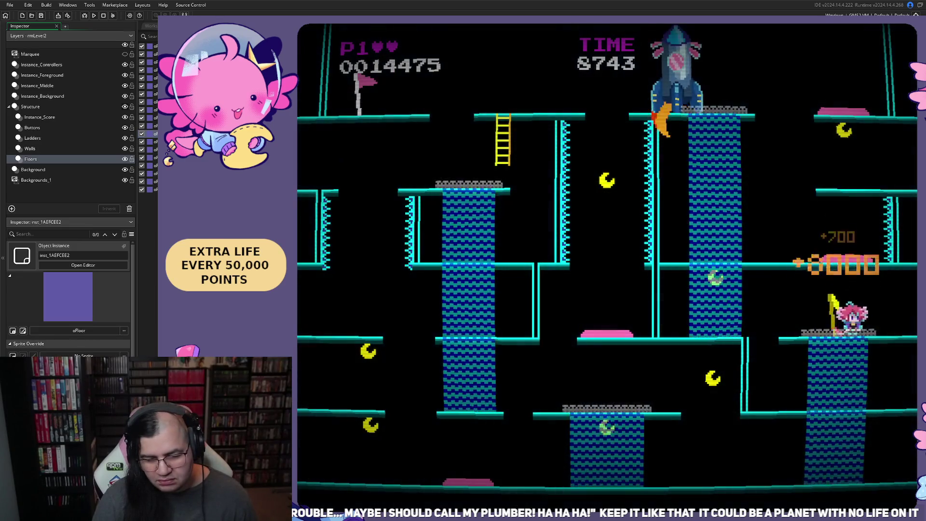
# Step: Ride the elevator tower up and wrap between the upper-right and flag platforms
pyautogui.press('Left')
pyautogui.press('Right')
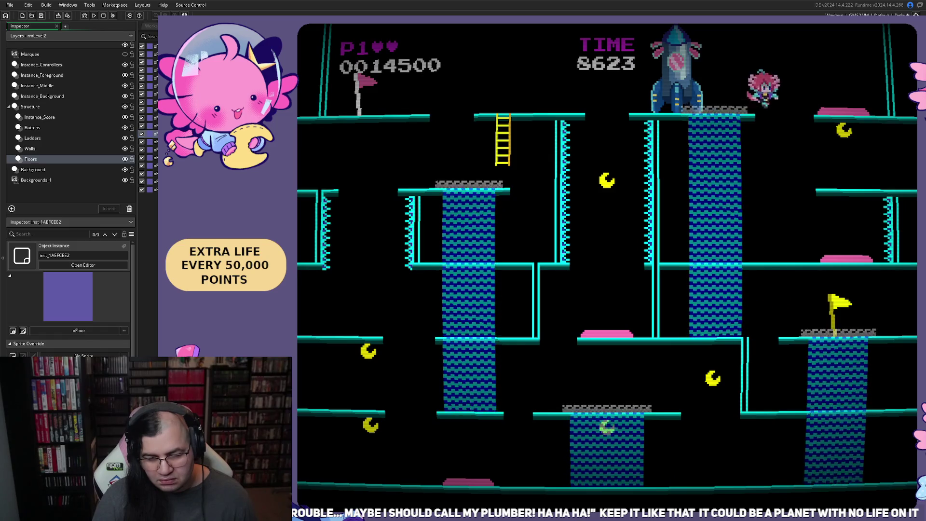
pyautogui.press('Right')
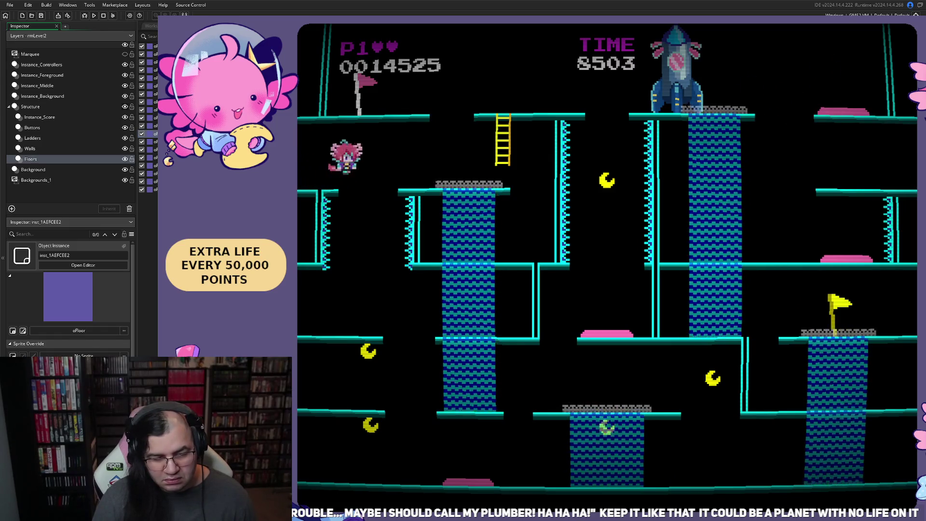
pyautogui.press('Left')
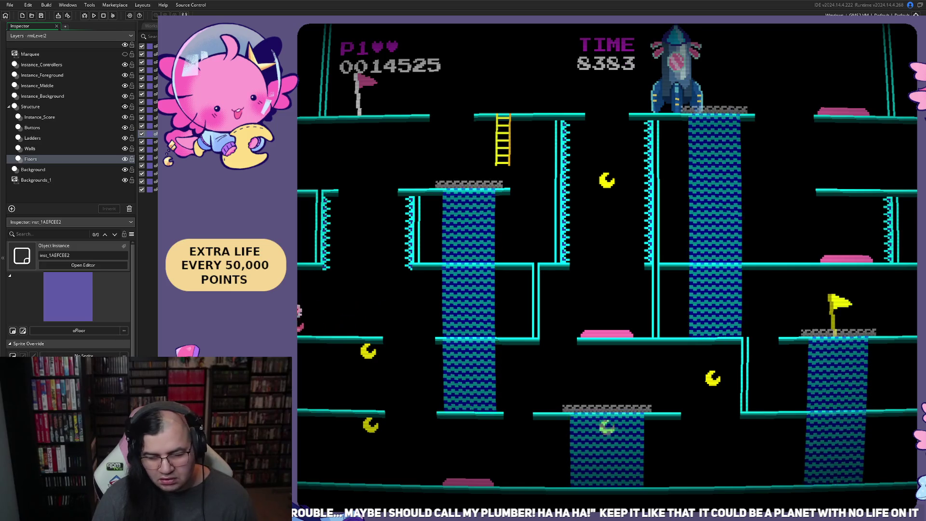
pyautogui.press('Left')
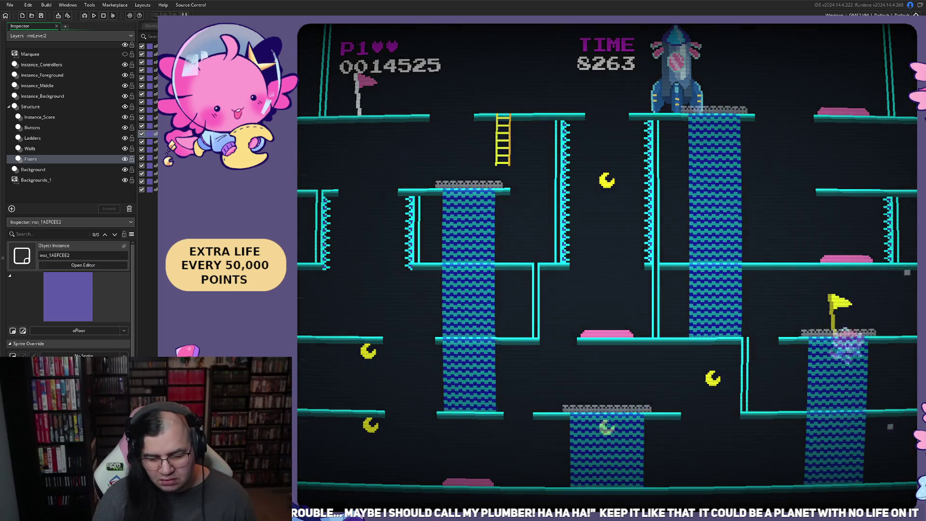
pyautogui.press('Right')
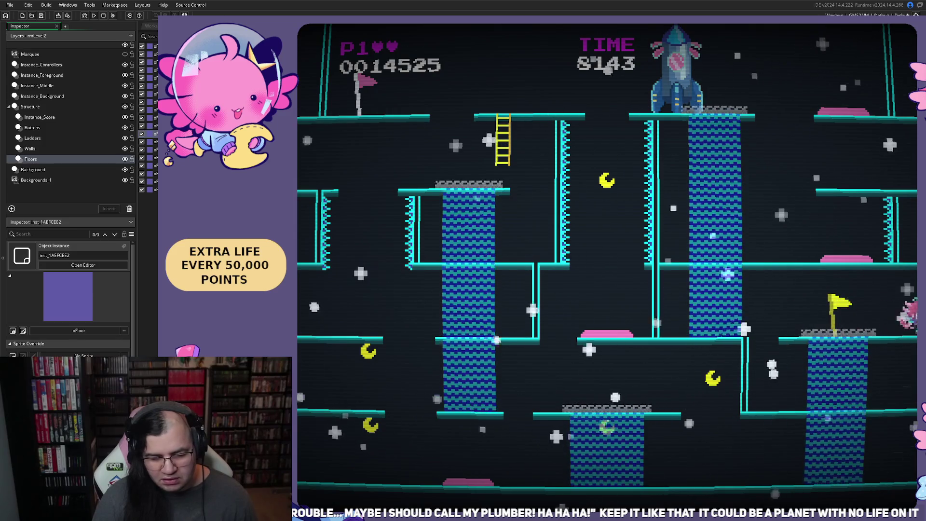
pyautogui.press('Left')
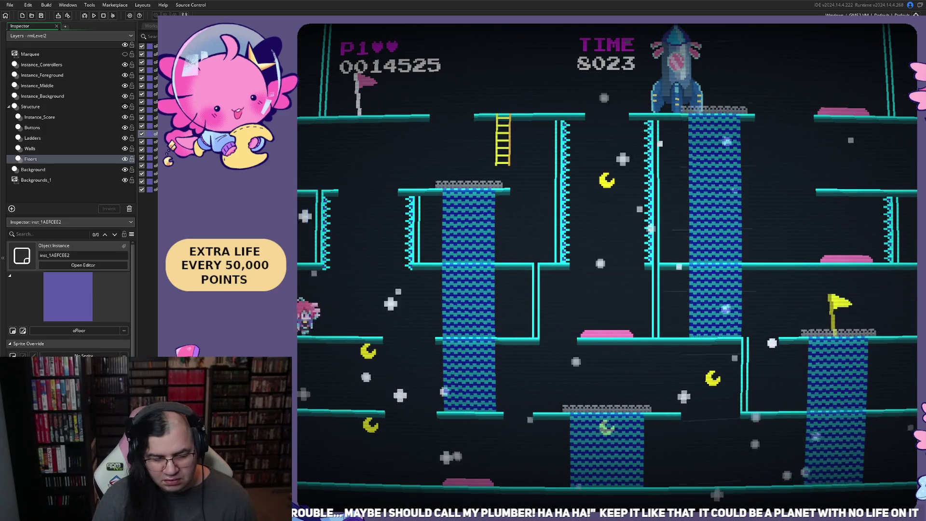
pyautogui.press('Right')
pyautogui.press('Left')
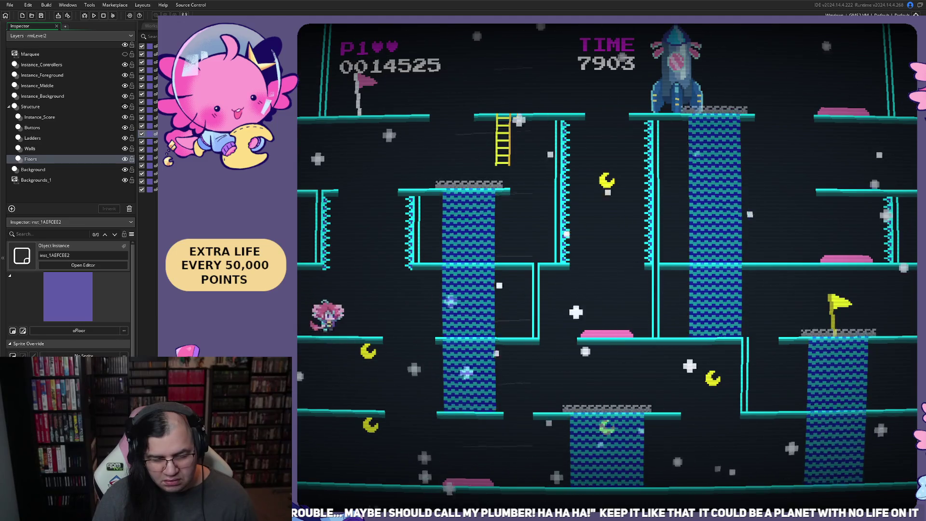
pyautogui.press('Right')
# Step: Collect moons on the lower floors, climb back beside the flag, and quit at 14575 points
pyautogui.press('Left')
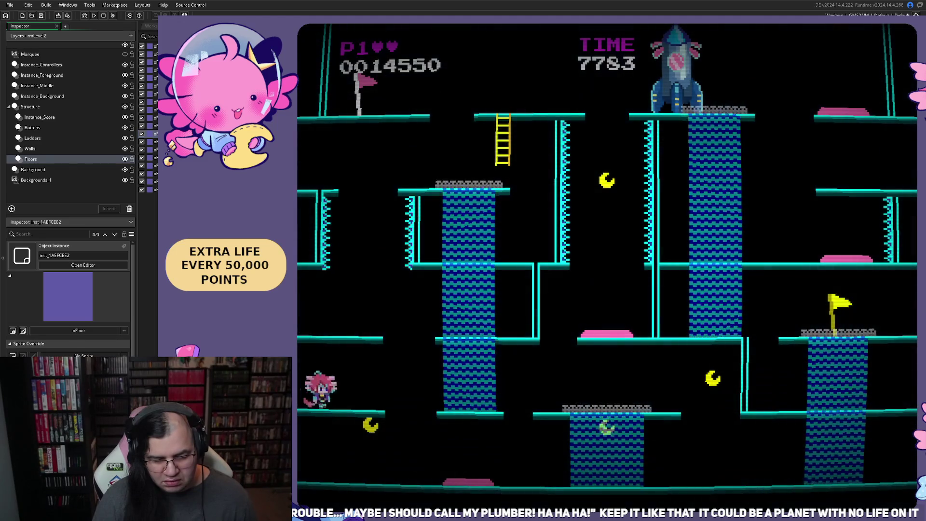
pyautogui.press('Right')
pyautogui.press('Left')
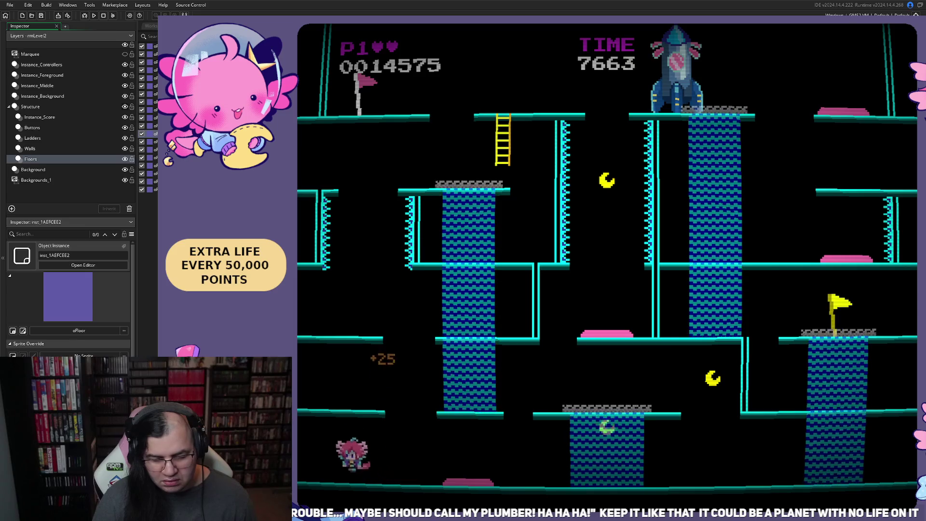
pyautogui.press('Left')
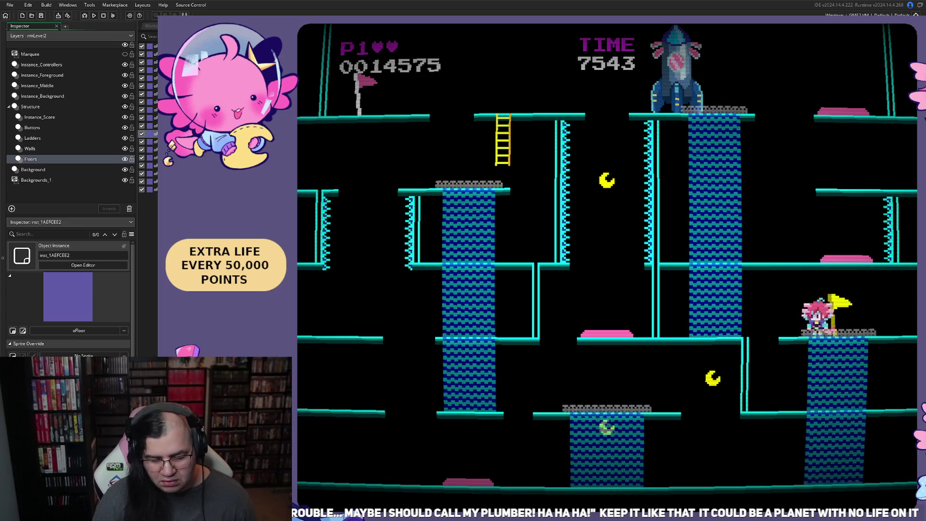
pyautogui.press('Right')
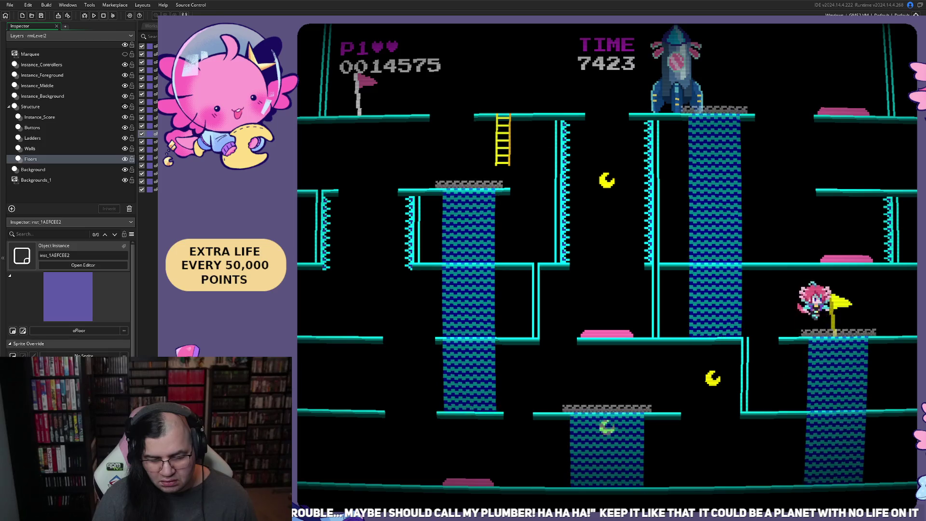
pyautogui.press('Left')
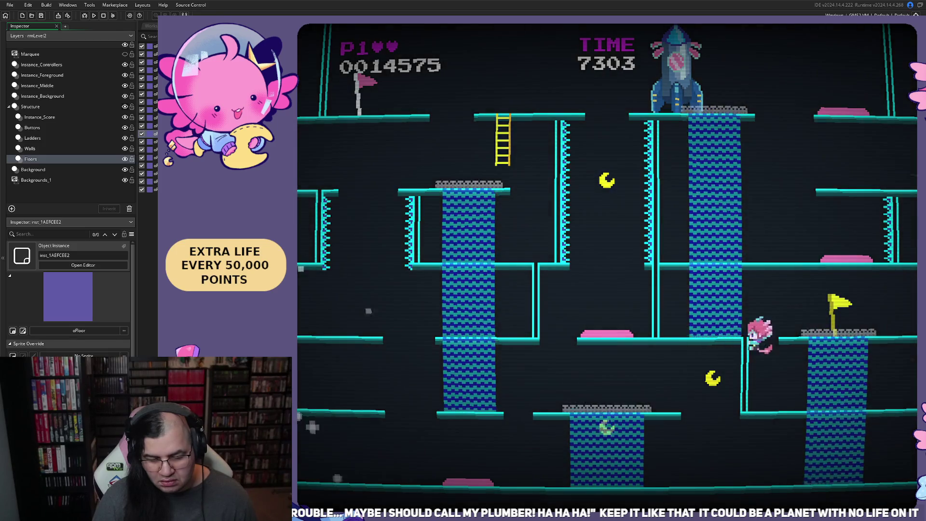
pyautogui.press('Right')
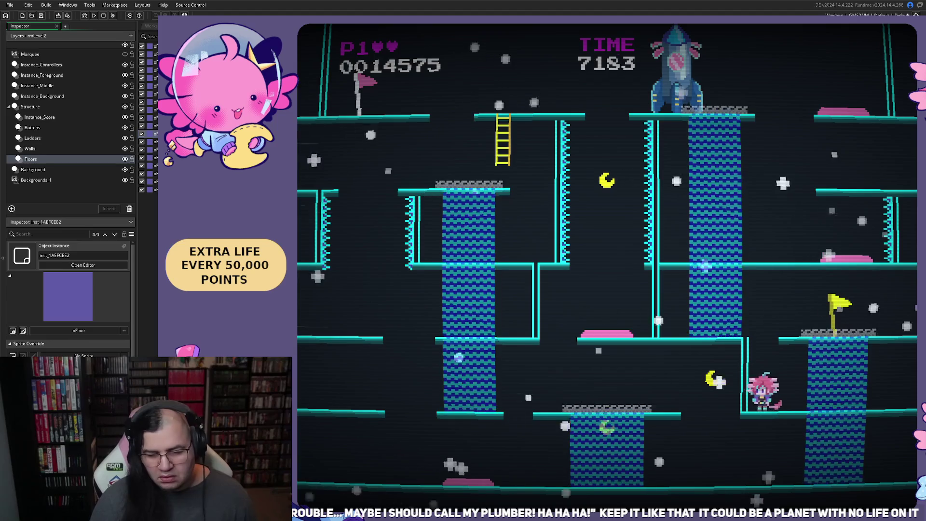
pyautogui.press('Up')
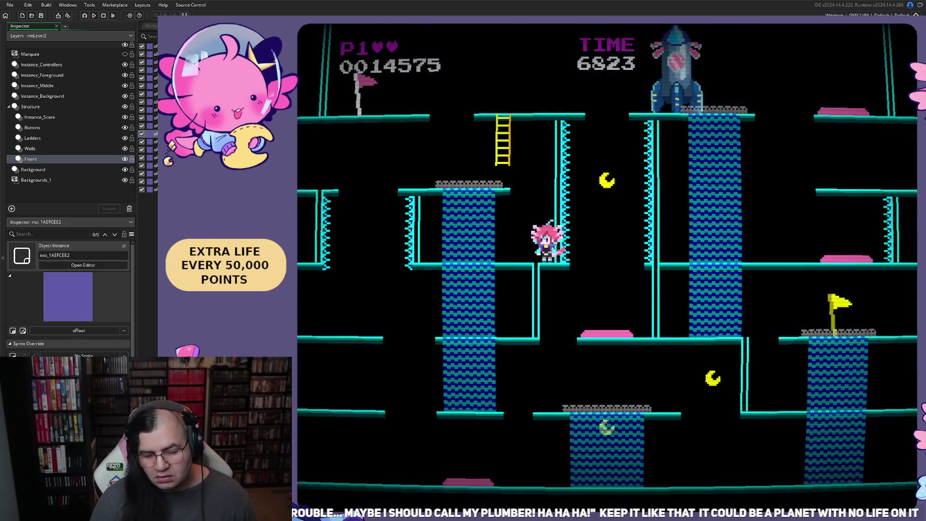
pyautogui.press('Escape')
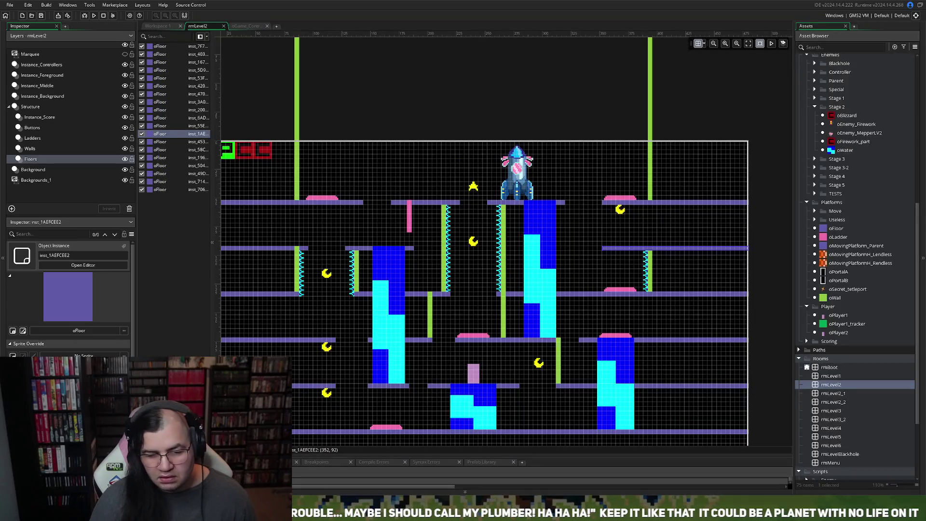
# Step: Shift the lower-left green wall one cell left on the Walls layer
pyautogui.scroll(-2, 483, 275)
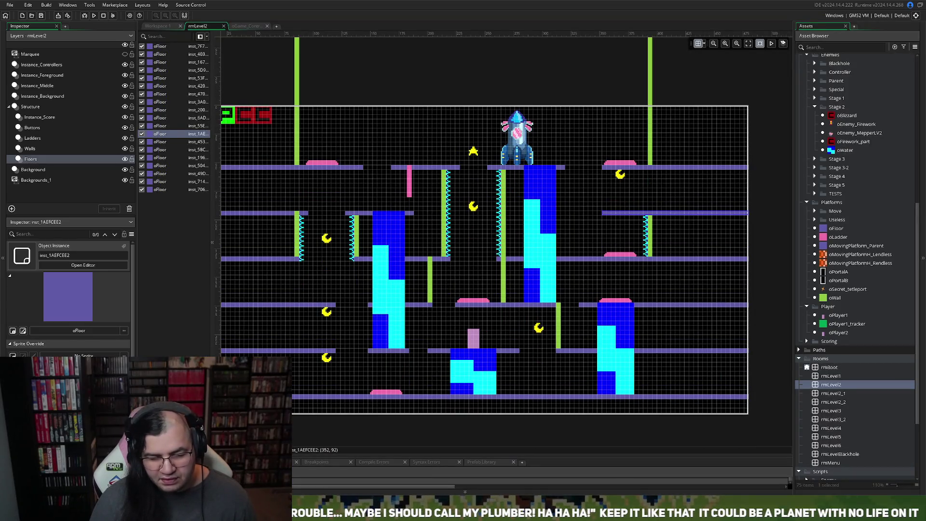
pyautogui.scroll(4, 482, 275)
pyautogui.scroll(-4, 483, 275)
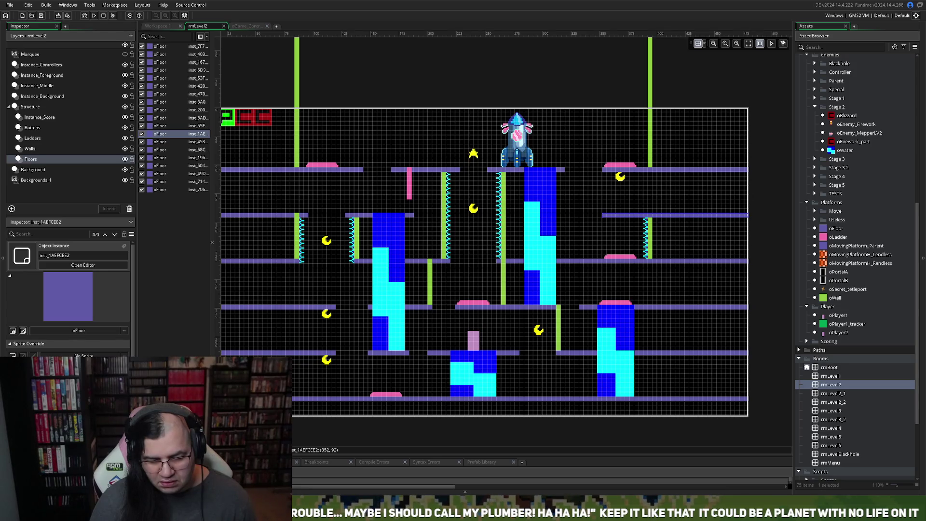
pyautogui.scroll(3, 428, 296)
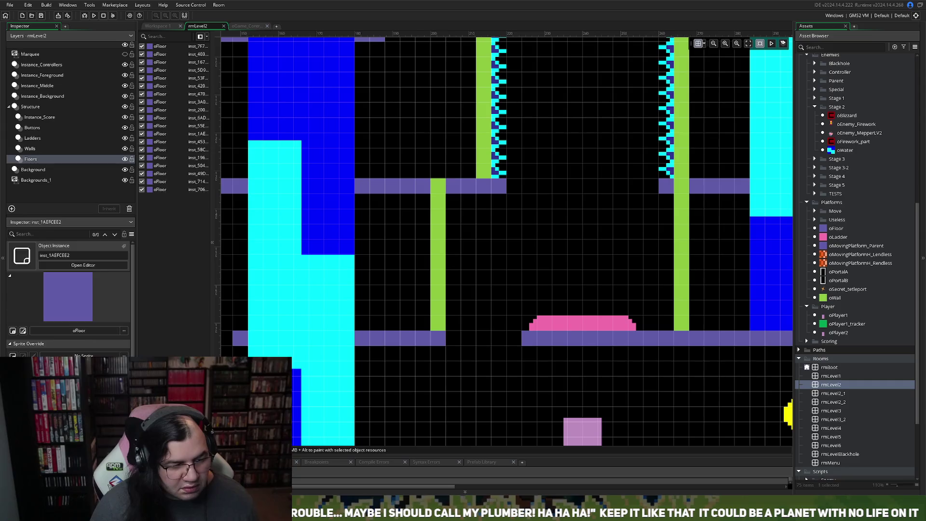
pyautogui.click(30, 148)
pyautogui.moveTo(432, 233); pyautogui.dragTo(409, 232)
pyautogui.press('Right')
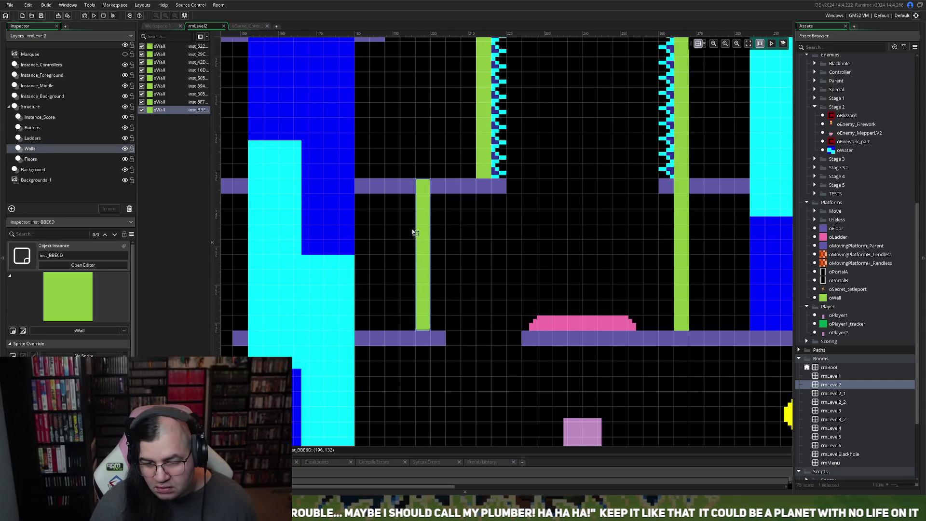
pyautogui.click(431, 344)
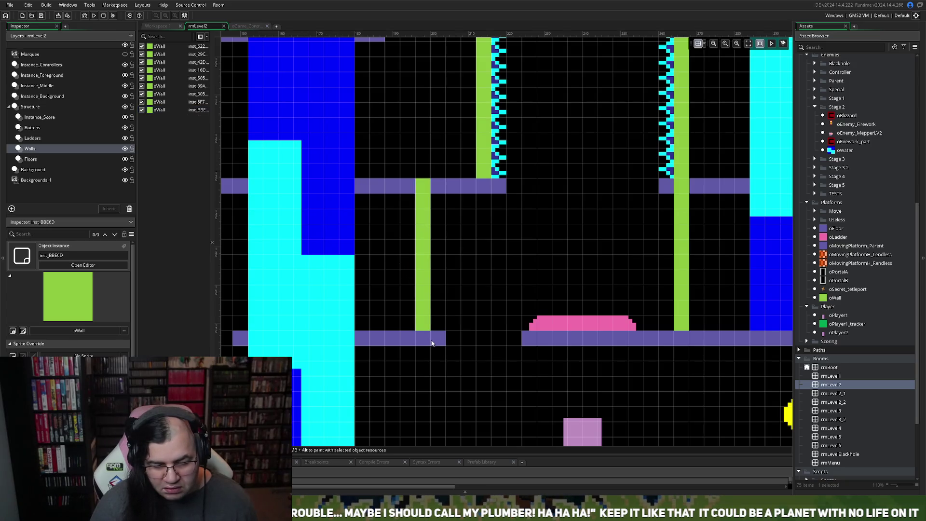
# Step: Shorten the bottom-left floor by one cell on its right end
pyautogui.click(30, 159)
pyautogui.click(445, 340)
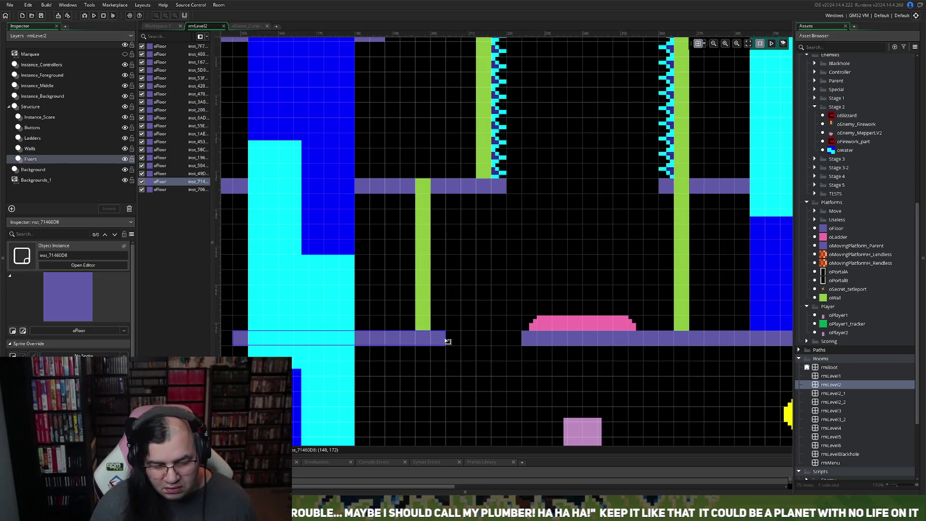
pyautogui.moveTo(433, 339); pyautogui.dragTo(427, 339)
pyautogui.hscroll(-5, 377, 349)
pyautogui.scroll(-5, 375, 354)
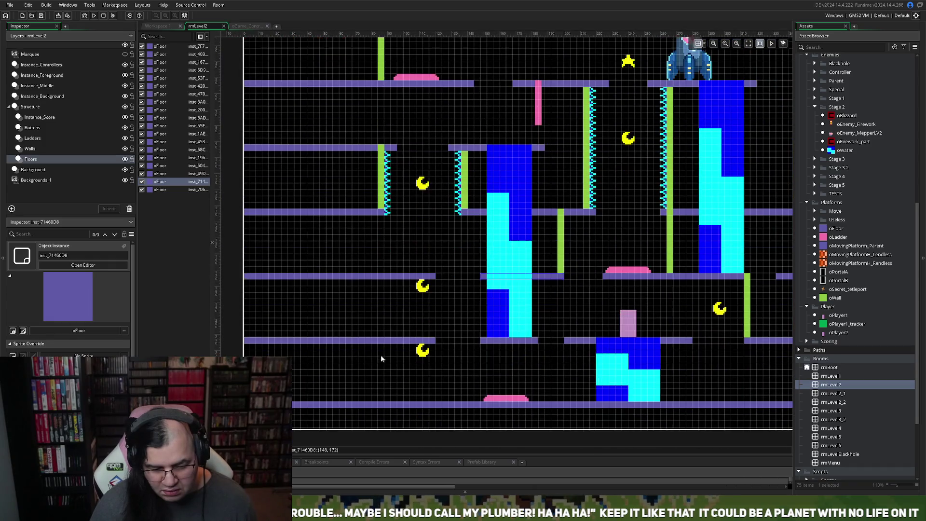
pyautogui.hscroll(3, 408, 332)
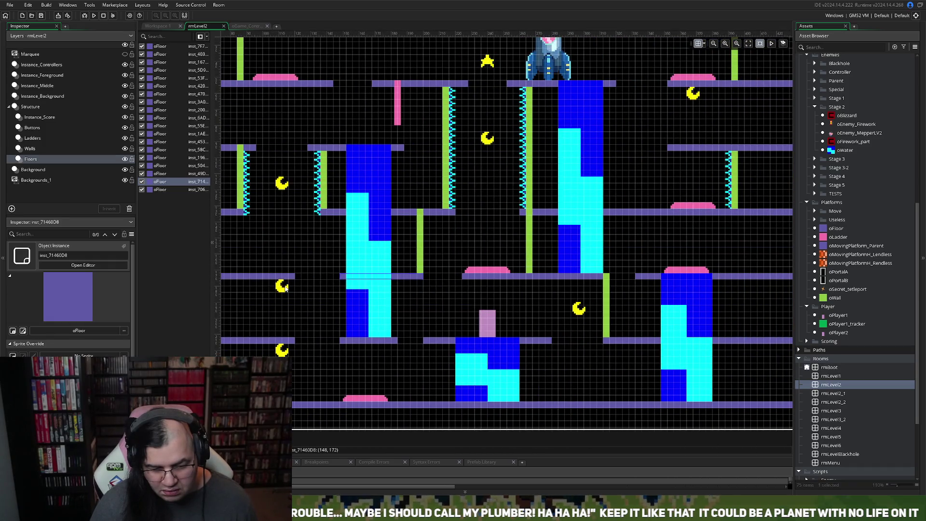
pyautogui.click(286, 288)
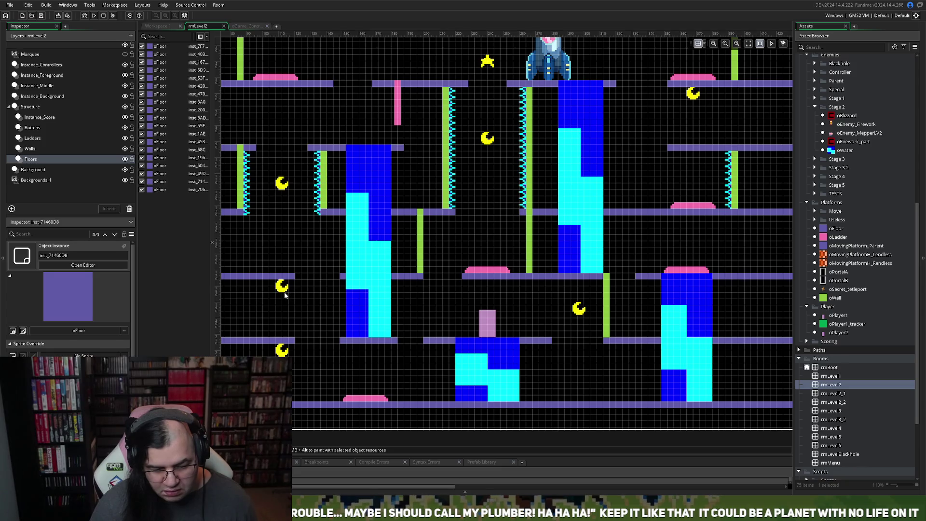
pyautogui.click(32, 138)
pyautogui.click(32, 127)
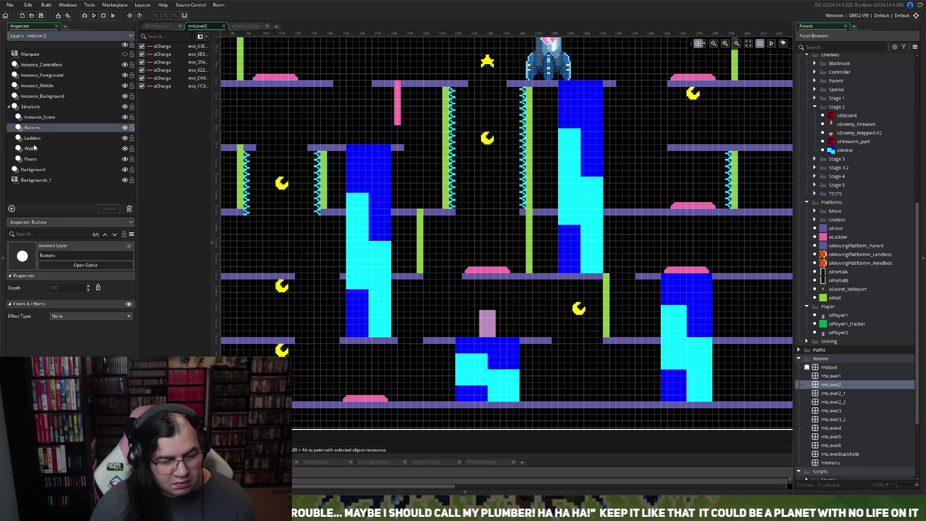
pyautogui.click(34, 147)
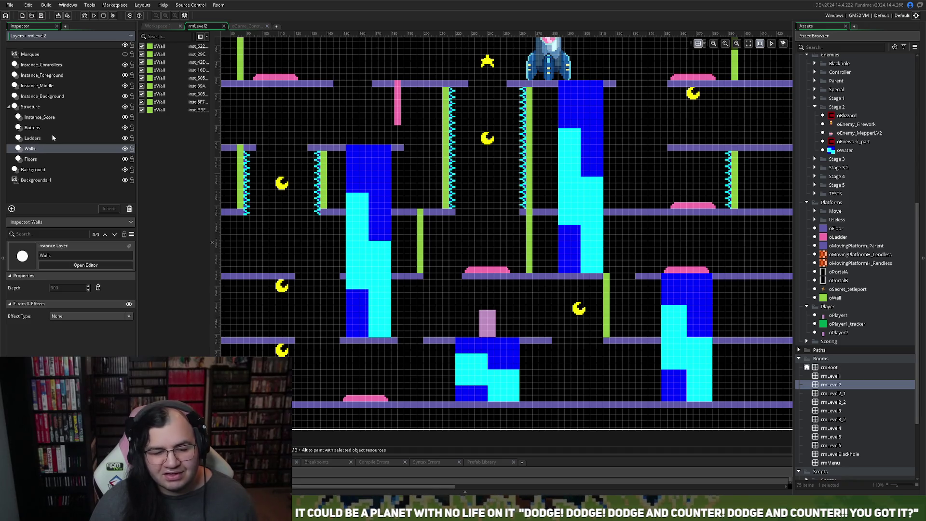
pyautogui.click(51, 98)
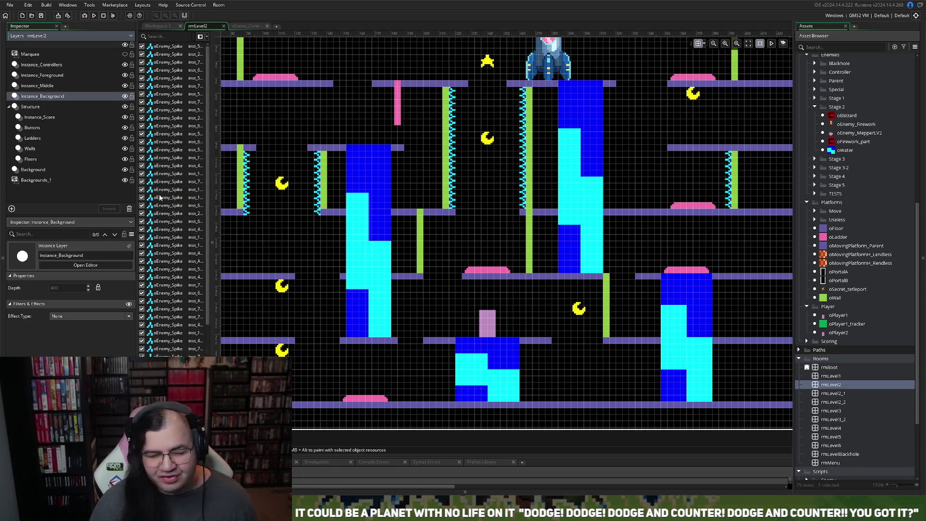
pyautogui.click(48, 118)
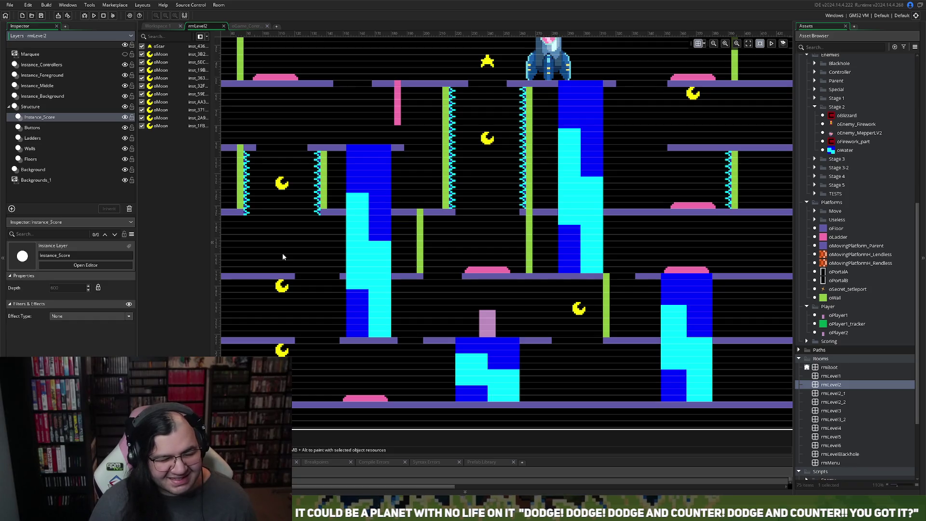
# Step: Move a crescent moon left of the middle-floor green wall and survey the room layout
pyautogui.moveTo(281, 289)
pyautogui.mouseDown()
pyautogui.moveTo(330, 322)
pyautogui.moveTo(445, 304)
pyautogui.moveTo(461, 259)
pyautogui.moveTo(437, 241)
pyautogui.moveTo(427, 249)
pyautogui.moveTo(437, 235)
pyautogui.moveTo(405, 254)
pyautogui.moveTo(409, 244)
pyautogui.moveTo(393, 289)
pyautogui.moveTo(333, 282)
pyautogui.moveTo(303, 257)
pyautogui.moveTo(278, 259)
pyautogui.moveTo(300, 260)
pyautogui.moveTo(292, 276)
pyautogui.moveTo(248, 292)
pyautogui.mouseUp()
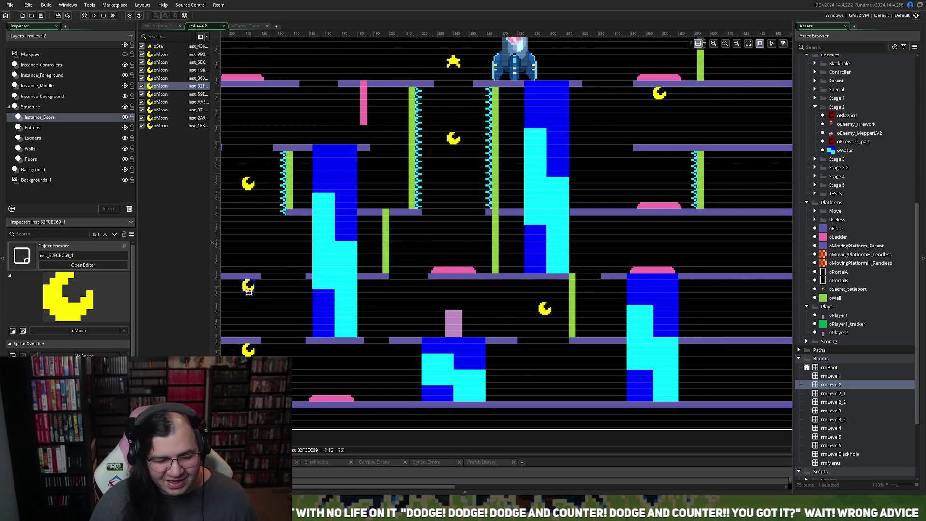
pyautogui.hscroll(5, 265, 303)
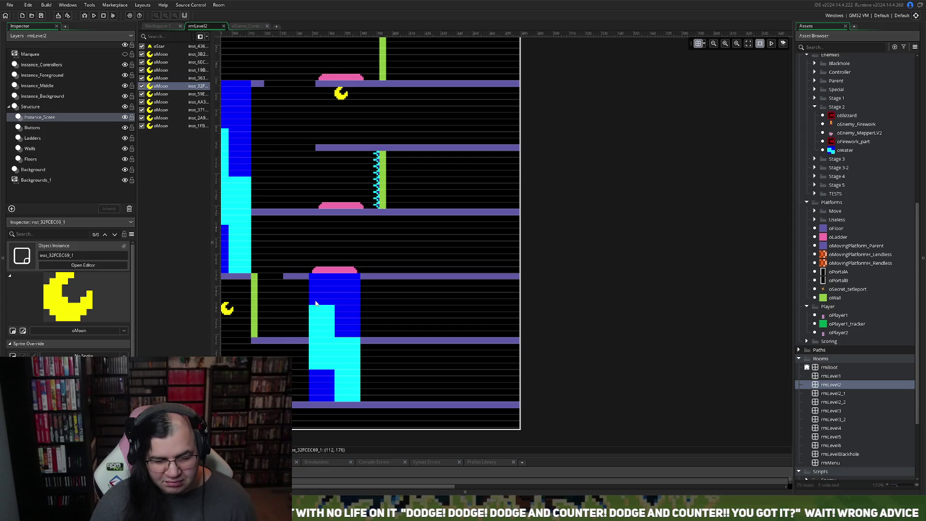
pyautogui.hscroll(-3, 316, 303)
pyautogui.hscroll(1, 316, 302)
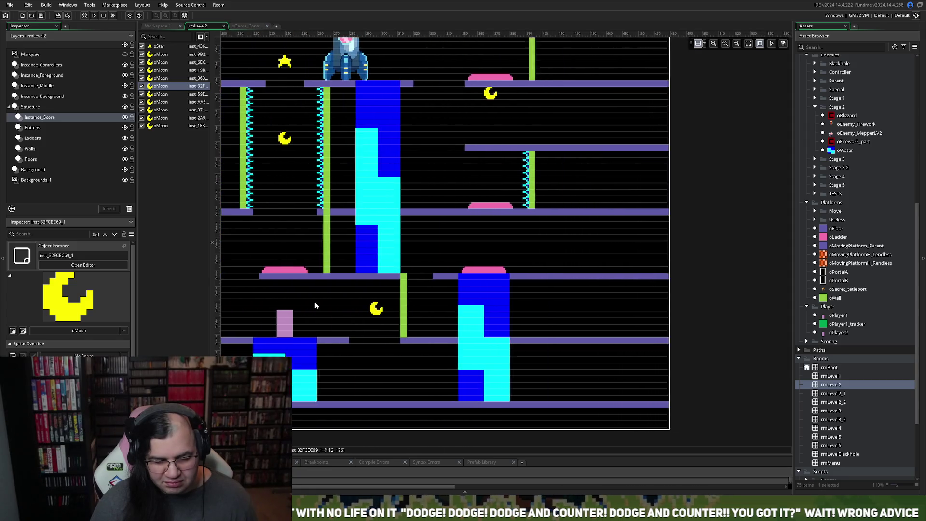
pyautogui.hscroll(2, 314, 302)
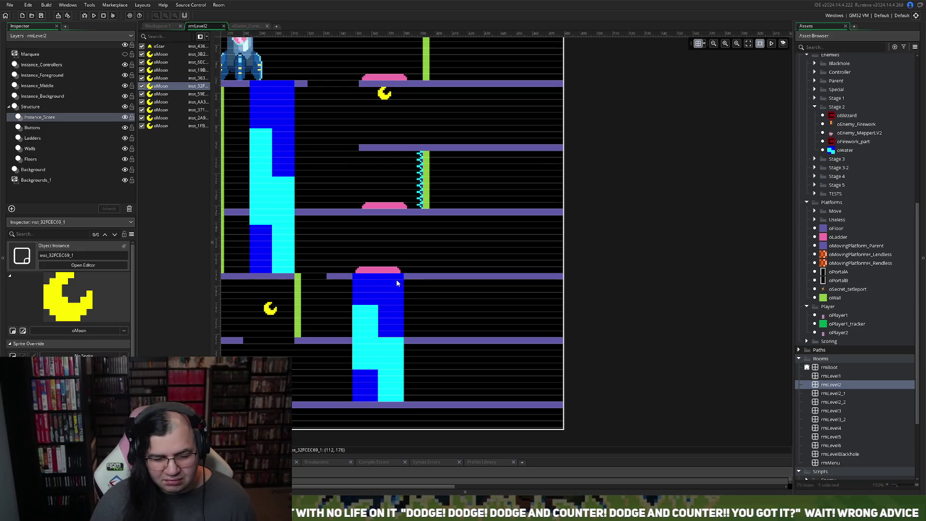
pyautogui.hscroll(-4, 377, 298)
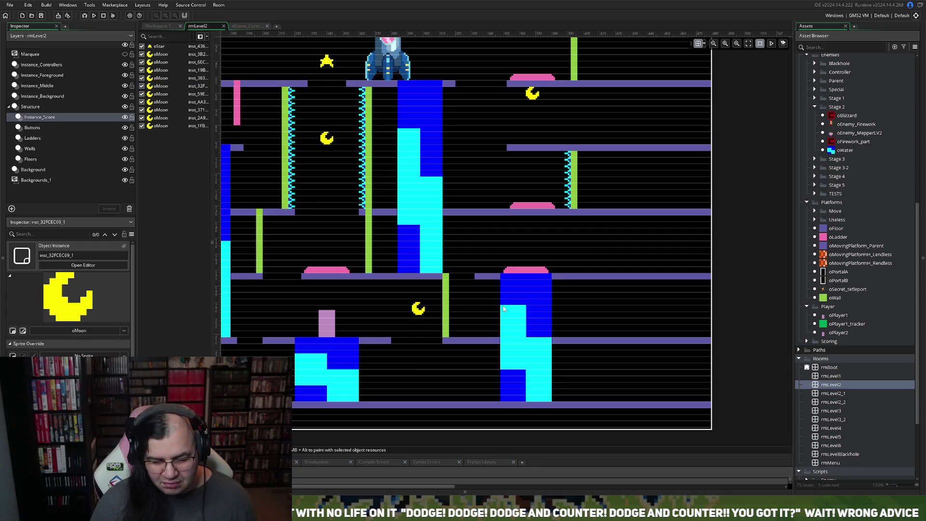
pyautogui.scroll(-1, 470, 310)
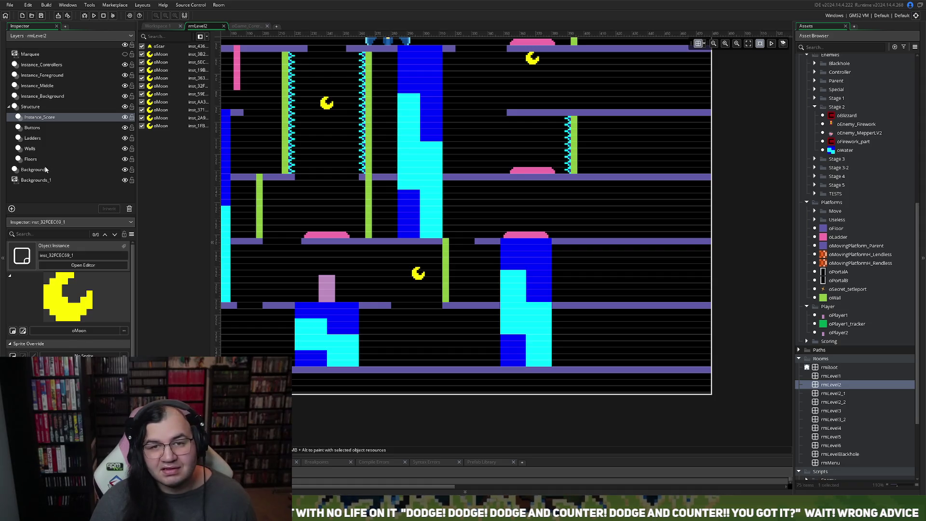
pyautogui.click(48, 96)
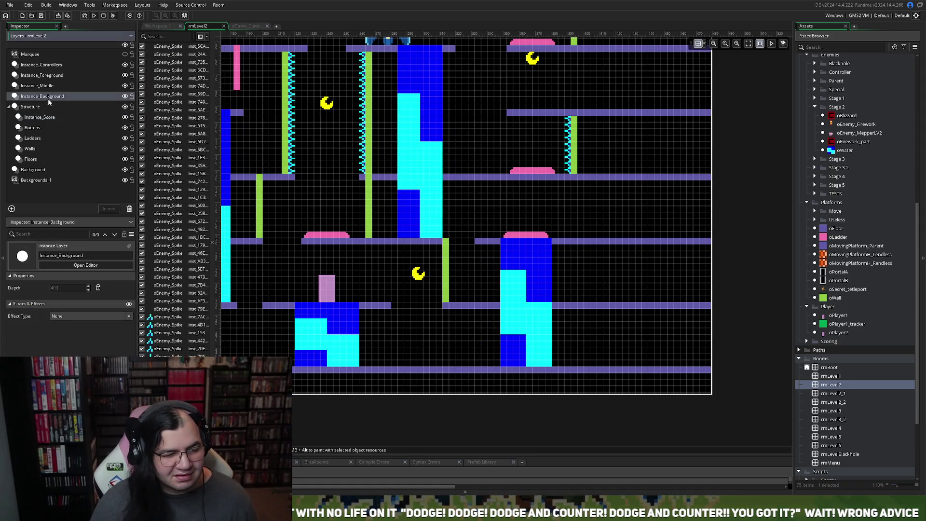
# Step: Shift the water block and the pink charge pad left onto the right water column
pyautogui.moveTo(516, 305)
pyautogui.mouseDown()
pyautogui.moveTo(494, 304)
pyautogui.moveTo(505, 303)
pyautogui.mouseUp()
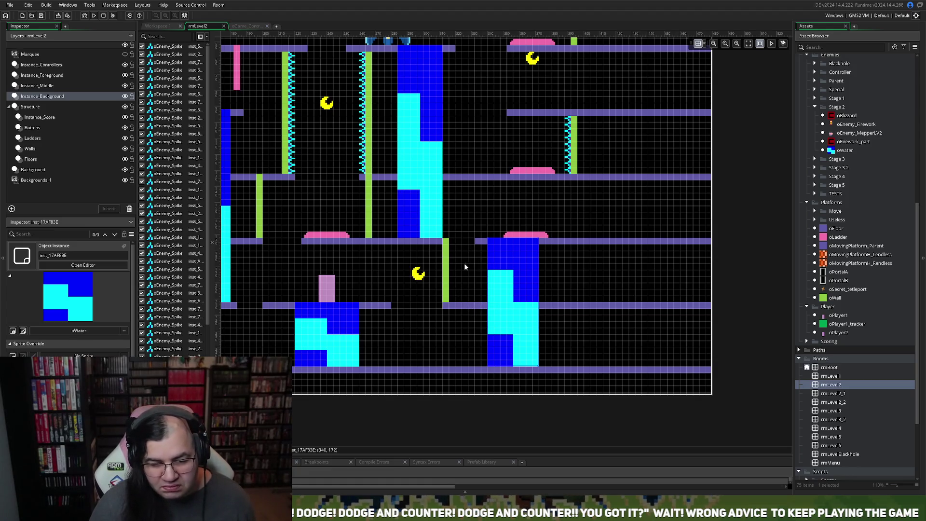
pyautogui.click(33, 128)
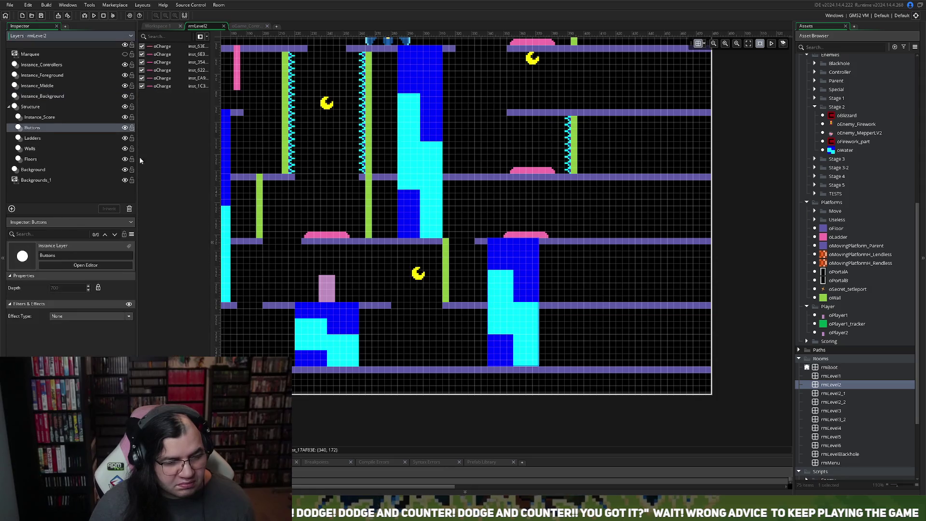
pyautogui.moveTo(530, 235)
pyautogui.mouseDown()
pyautogui.moveTo(513, 236)
pyautogui.moveTo(521, 240)
pyautogui.mouseUp()
pyautogui.hscroll(3, 517, 284)
pyautogui.hscroll(-6, 507, 273)
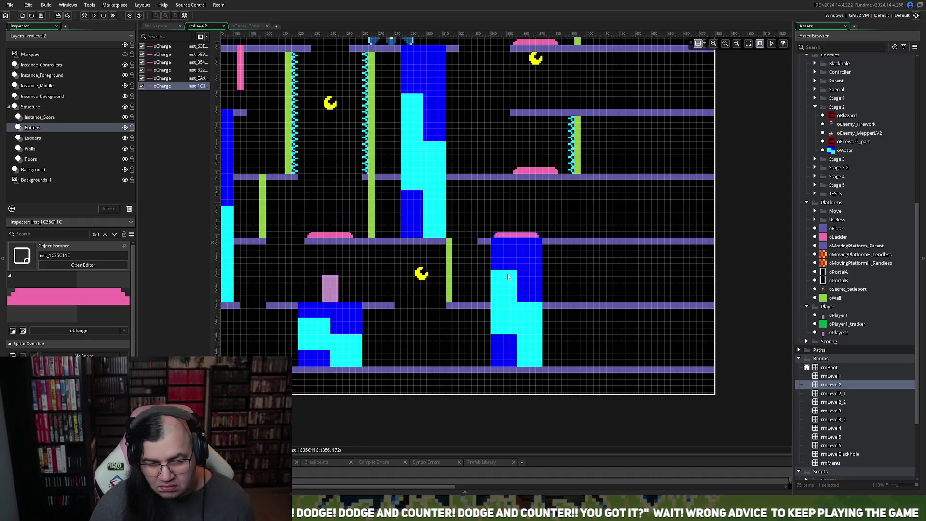
pyautogui.hscroll(4, 508, 274)
pyautogui.hscroll(2, 507, 274)
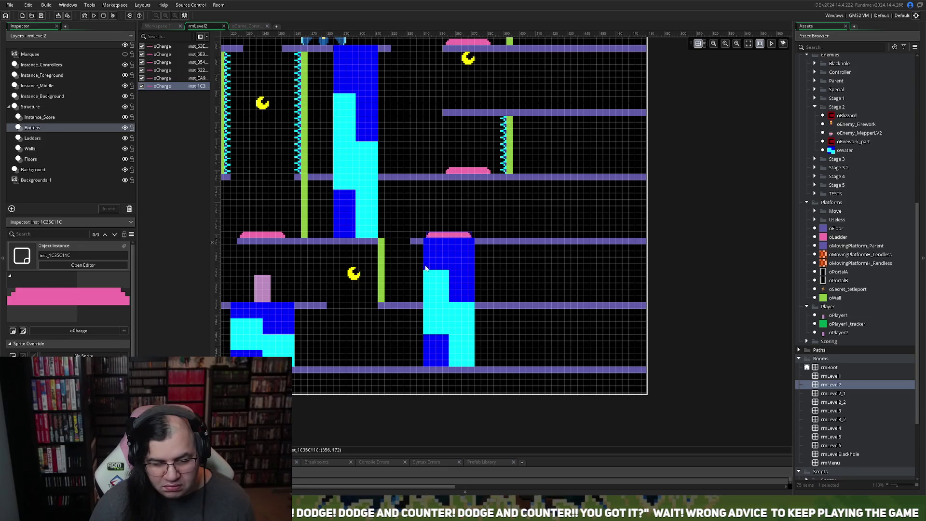
pyautogui.click(32, 127)
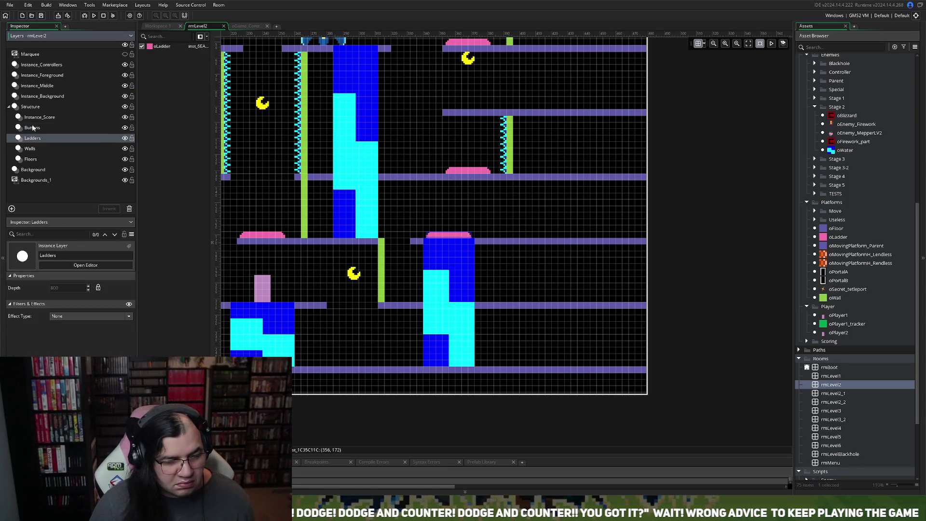
# Step: On the Floors layer, shorten the floor beside the right water column from its left end
pyautogui.click(33, 138)
pyautogui.click(30, 159)
pyautogui.click(481, 242)
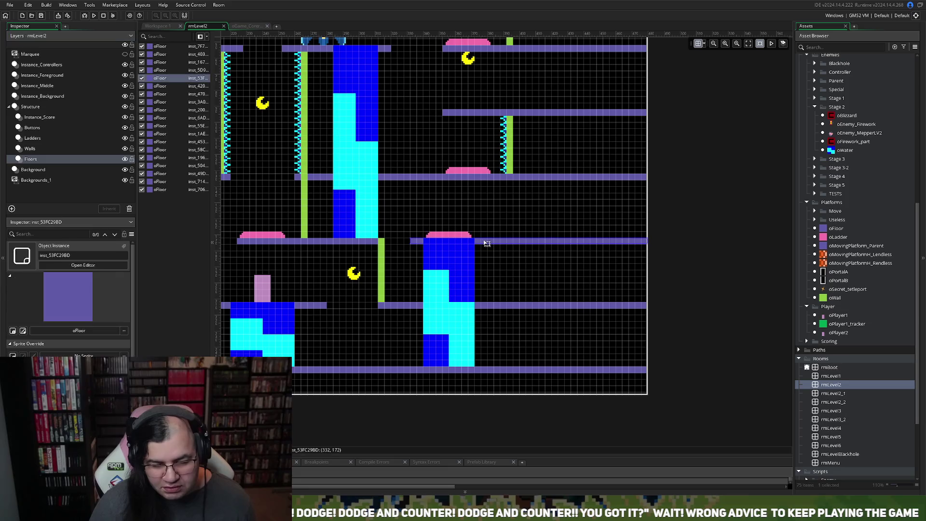
pyautogui.moveTo(410, 240)
pyautogui.mouseDown()
pyautogui.moveTo(527, 244)
pyautogui.moveTo(509, 241)
pyautogui.mouseUp()
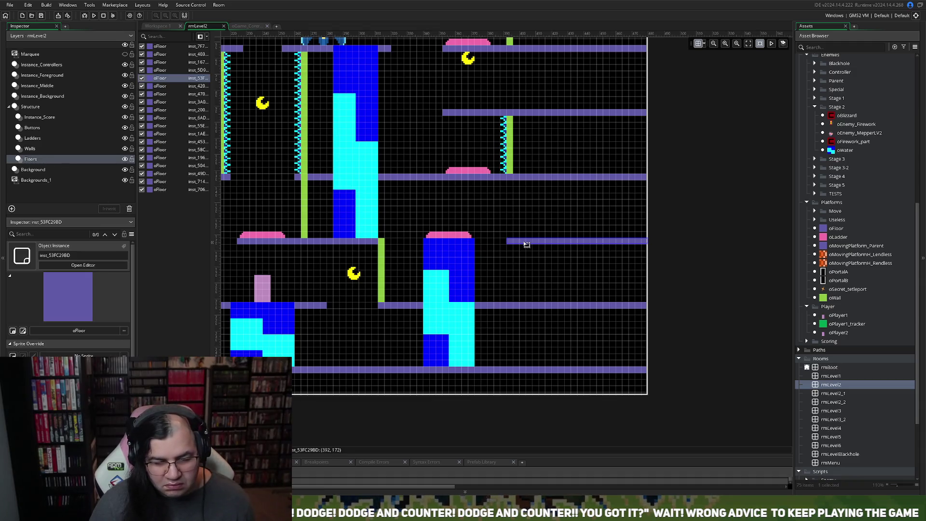
# Step: Duplicate that floor and size the copy to extend right past the blue block
pyautogui.hotkey('ctrl', 'c')
pyautogui.hotkey('ctrl', 'v')
pyautogui.moveTo(513, 247)
pyautogui.mouseDown()
pyautogui.moveTo(600, 251)
pyautogui.moveTo(439, 244)
pyautogui.mouseUp()
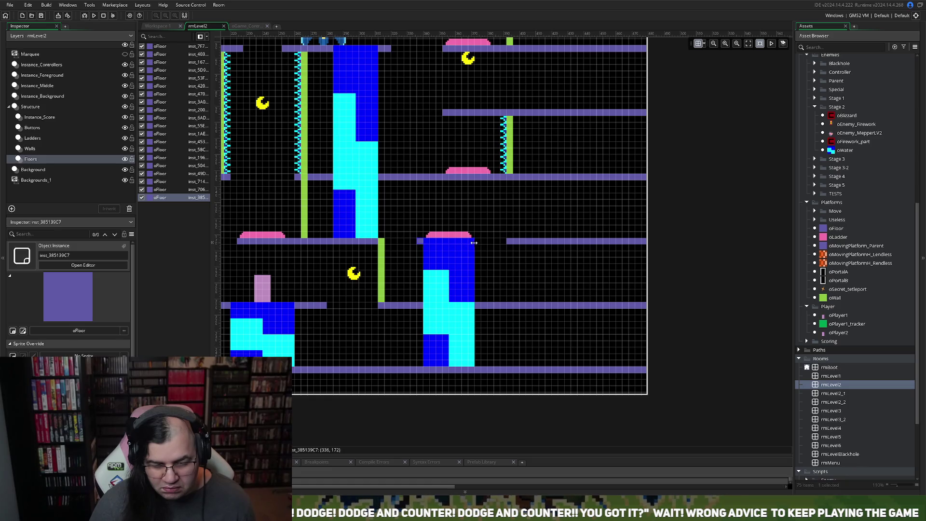
pyautogui.moveTo(474, 243)
pyautogui.mouseDown()
pyautogui.moveTo(490, 242)
pyautogui.moveTo(481, 243)
pyautogui.mouseUp()
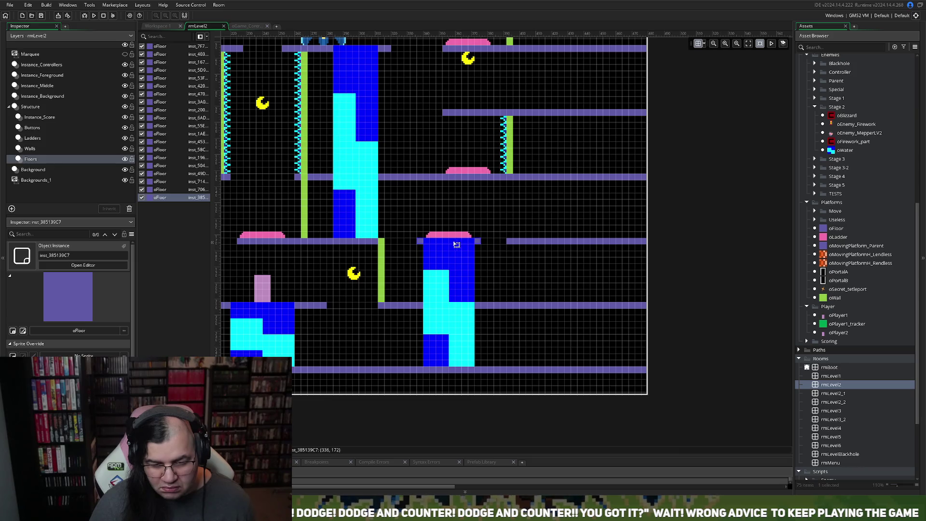
# Step: Trim the right-hand floor and the short floor piece so a gap opens beside the column
pyautogui.click(507, 240)
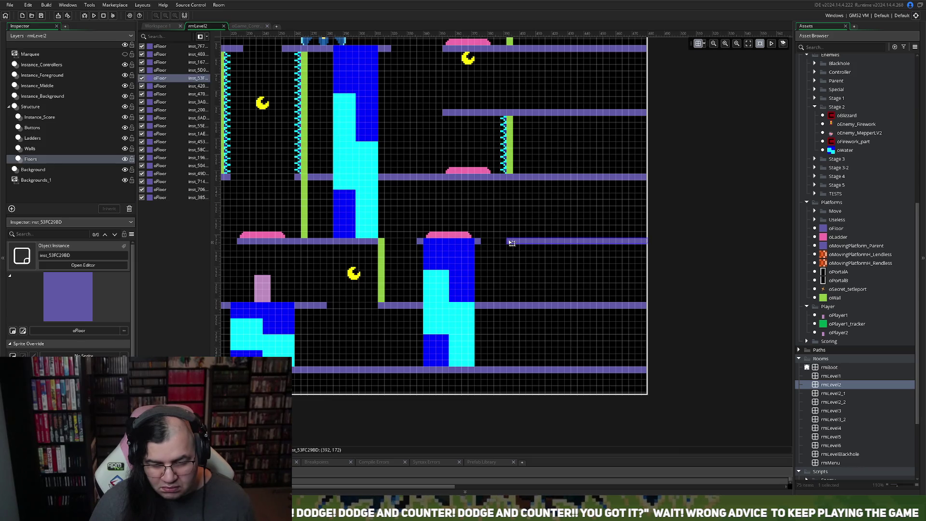
pyautogui.moveTo(506, 240); pyautogui.dragTo(506, 241)
pyautogui.click(480, 241)
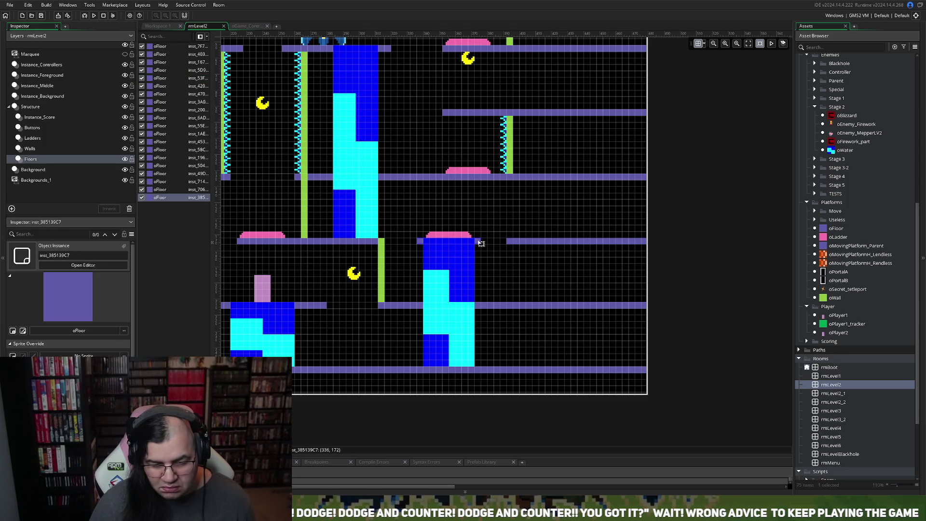
pyautogui.moveTo(476, 241); pyautogui.dragTo(420, 240)
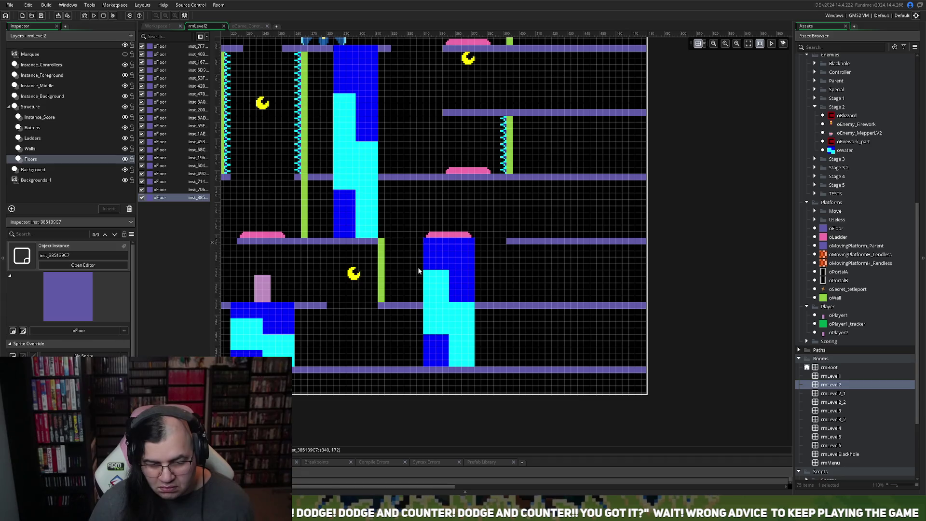
pyautogui.scroll(-3, 418, 271)
pyautogui.scroll(-1, 417, 271)
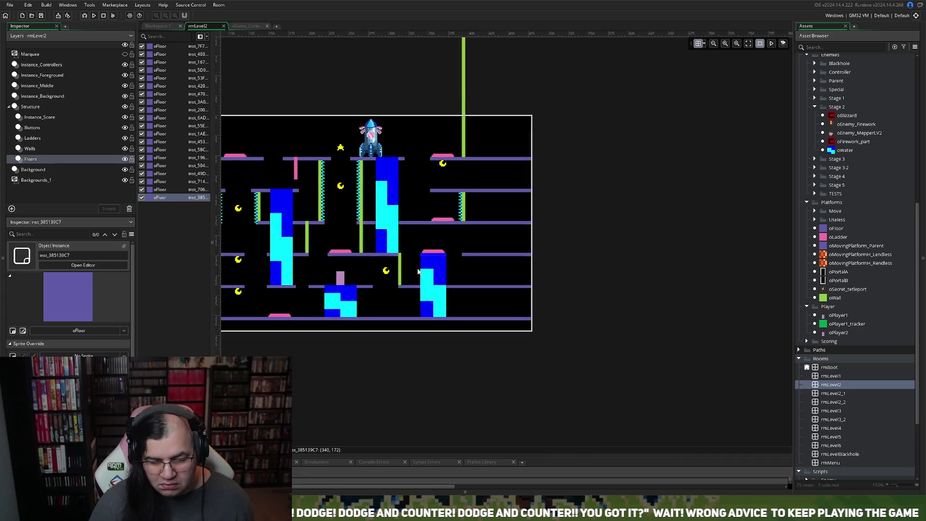
# Step: Move the floor right of the water column from x 392 to x 396
pyautogui.scroll(-1, 418, 272)
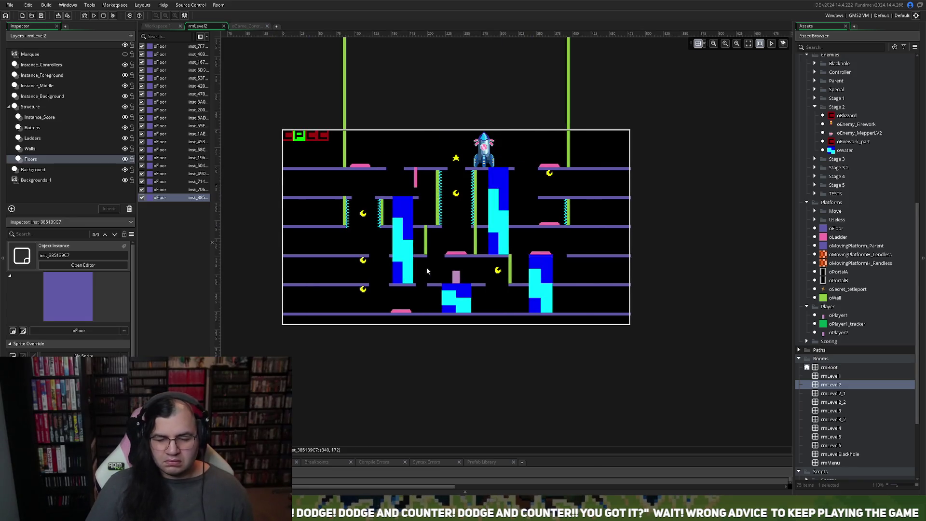
pyautogui.scroll(2, 597, 264)
pyautogui.scroll(1, 585, 272)
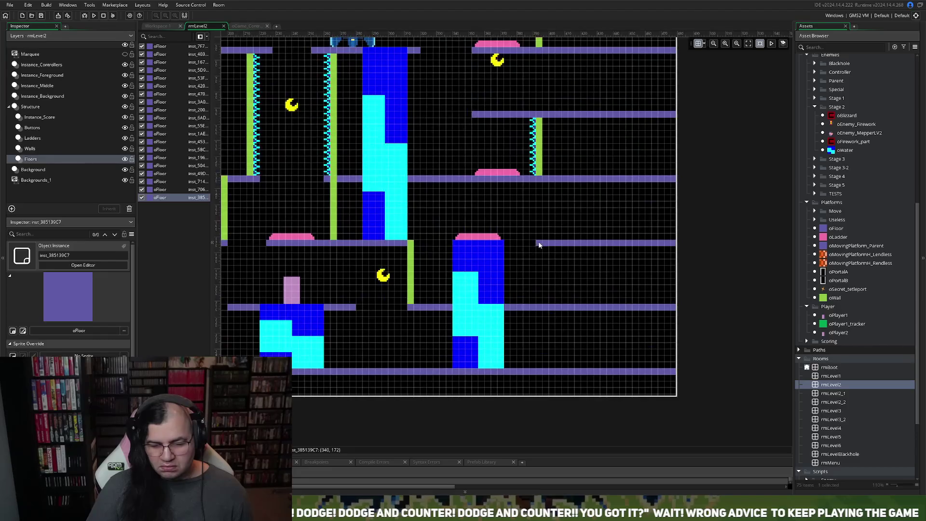
pyautogui.click(537, 242)
pyautogui.moveTo(540, 243); pyautogui.dragTo(547, 247)
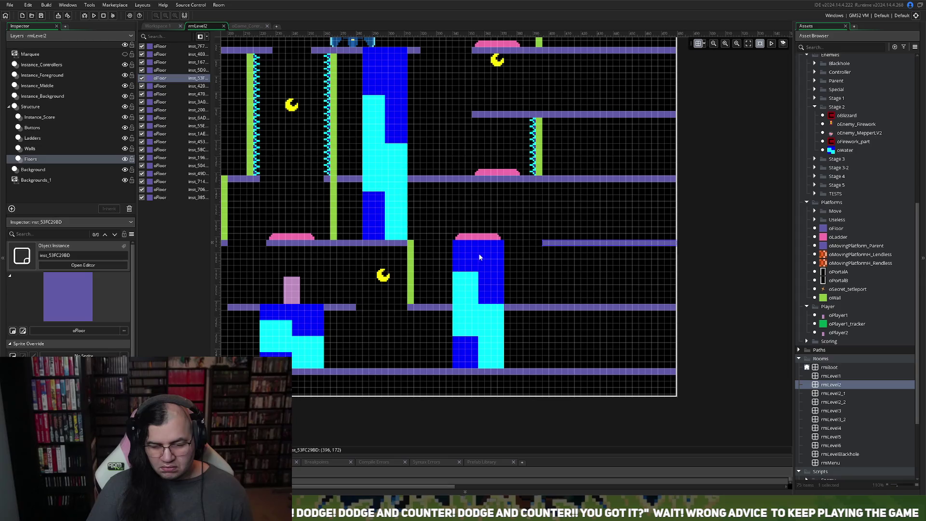
# Step: Build and run the game to test the revised room
pyautogui.scroll(2, 450, 265)
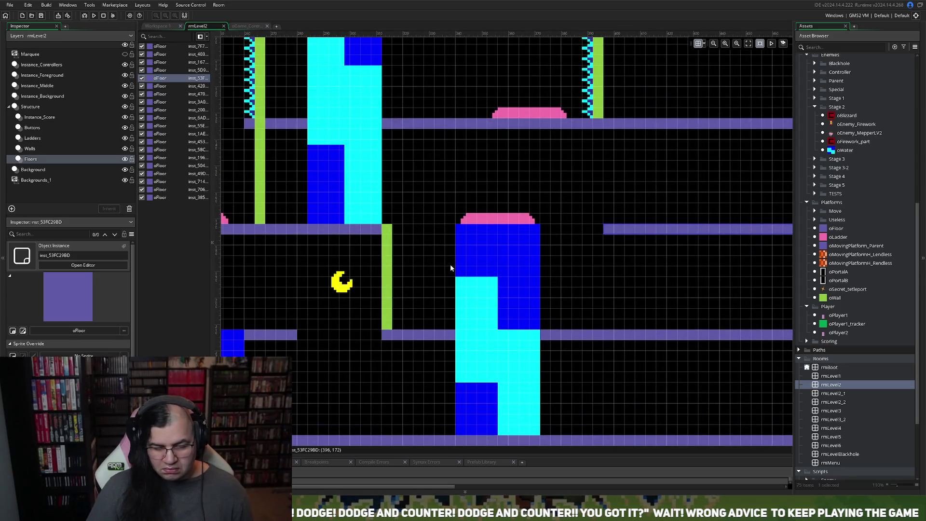
pyautogui.scroll(-4, 448, 268)
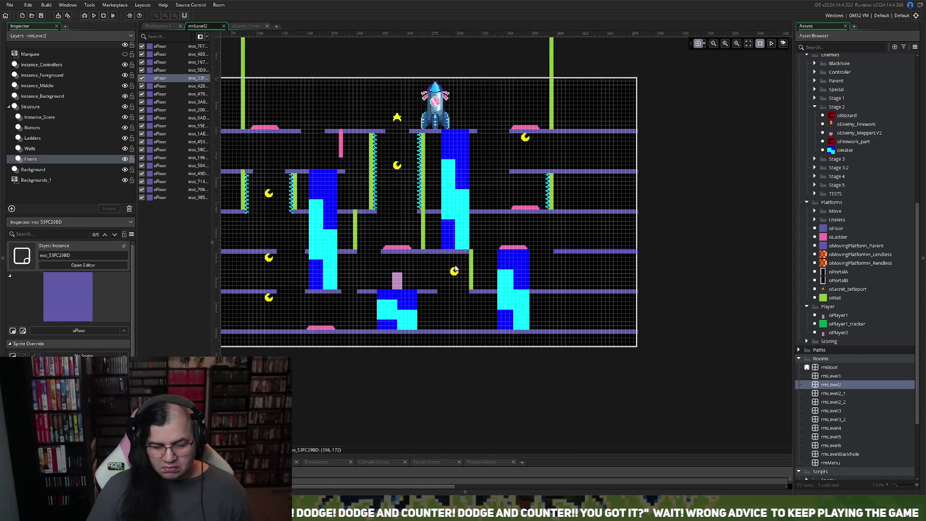
pyautogui.scroll(2, 493, 270)
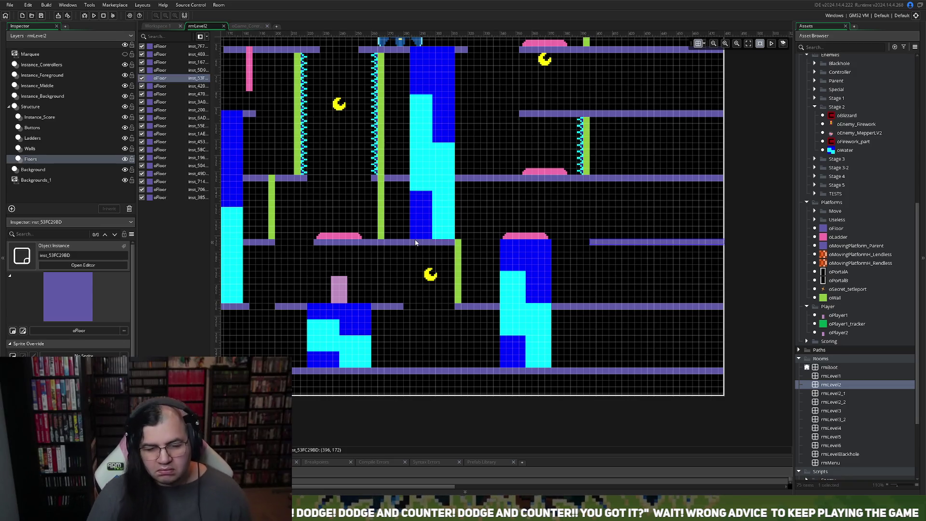
pyautogui.scroll(2, 415, 239)
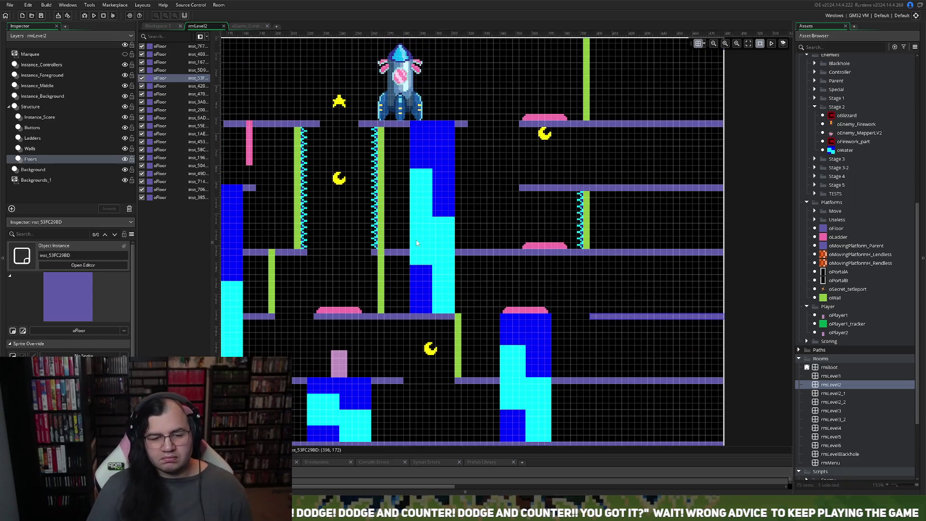
pyautogui.click(94, 15)
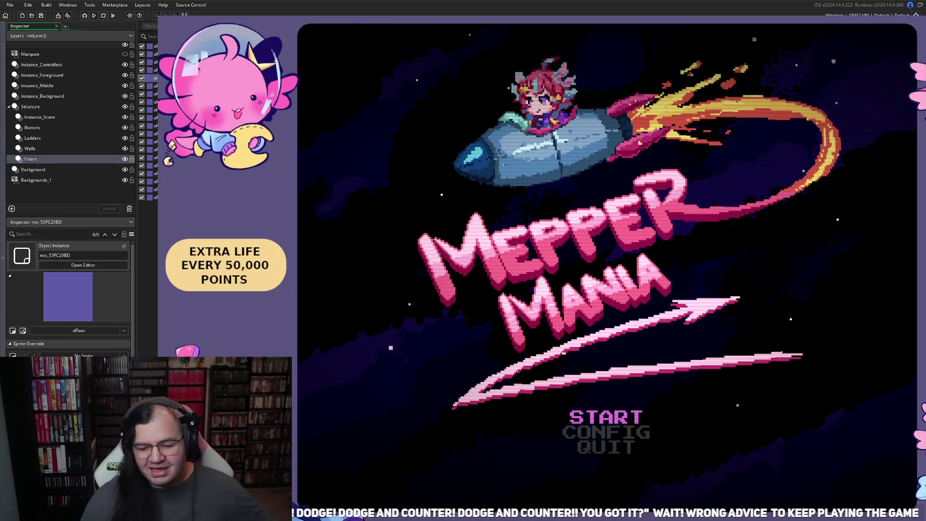
# Step: From the title screen, choose the starting stage and begin the level
pyautogui.press('Return')
pyautogui.press('Down')
pyautogui.press('Right')
pyautogui.press('Up')
pyautogui.press('Return')
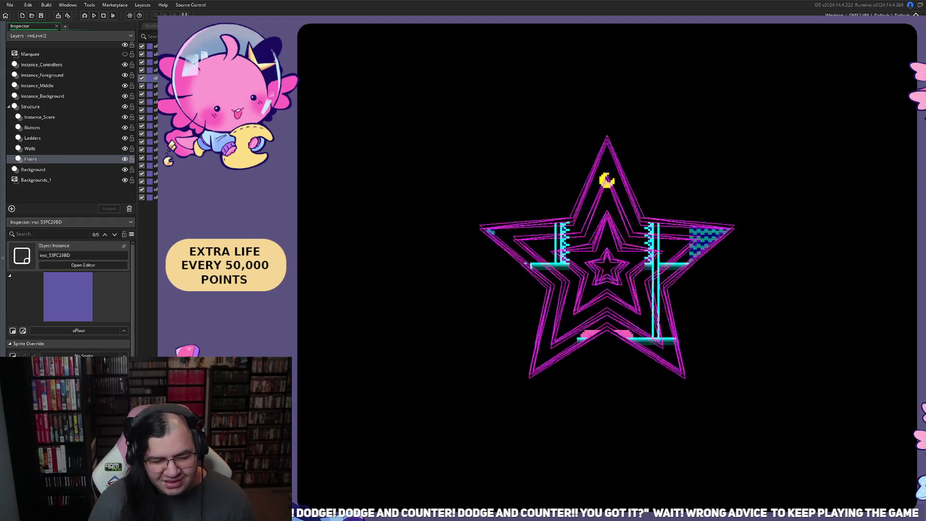
# Step: Work through the lower floors, collecting a moon and climbing to the upper-right platform
pyautogui.press('Right')
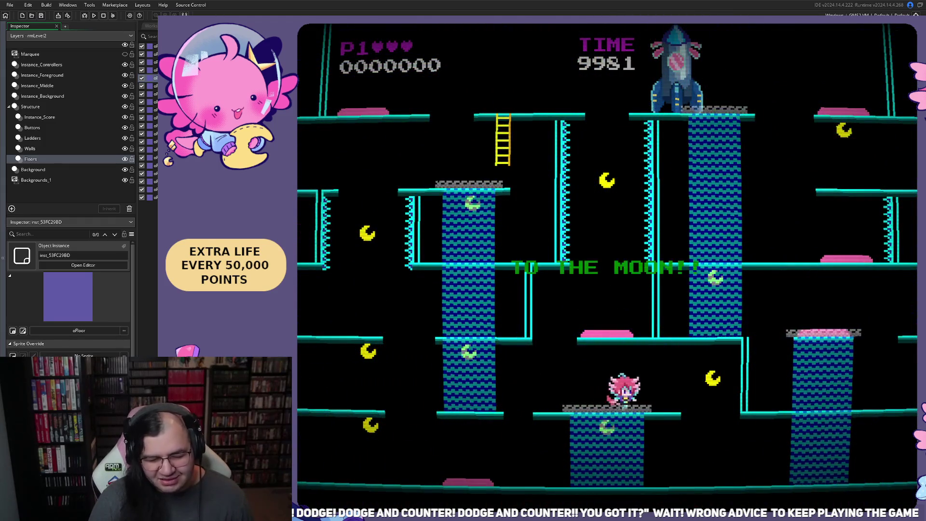
pyautogui.press('Left')
pyautogui.press('Left')
pyautogui.press('Up')
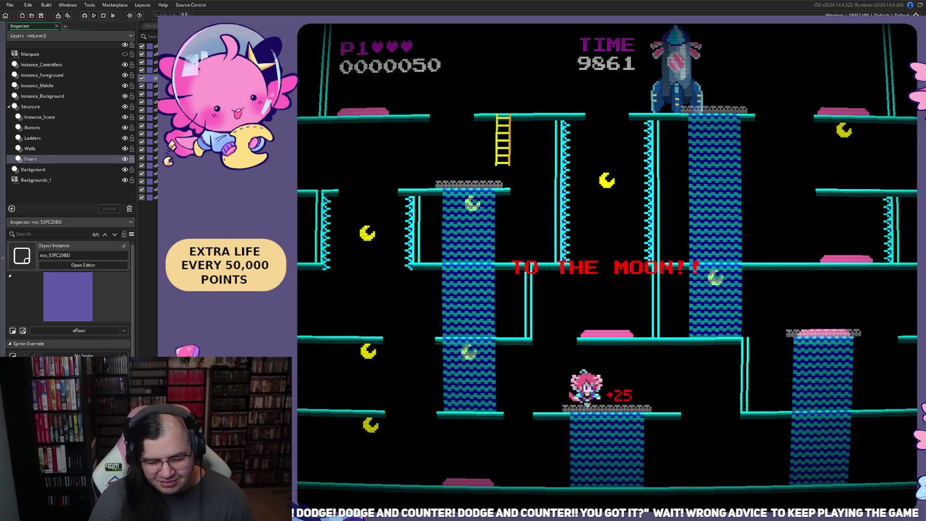
pyautogui.press('Right')
pyautogui.press('Up')
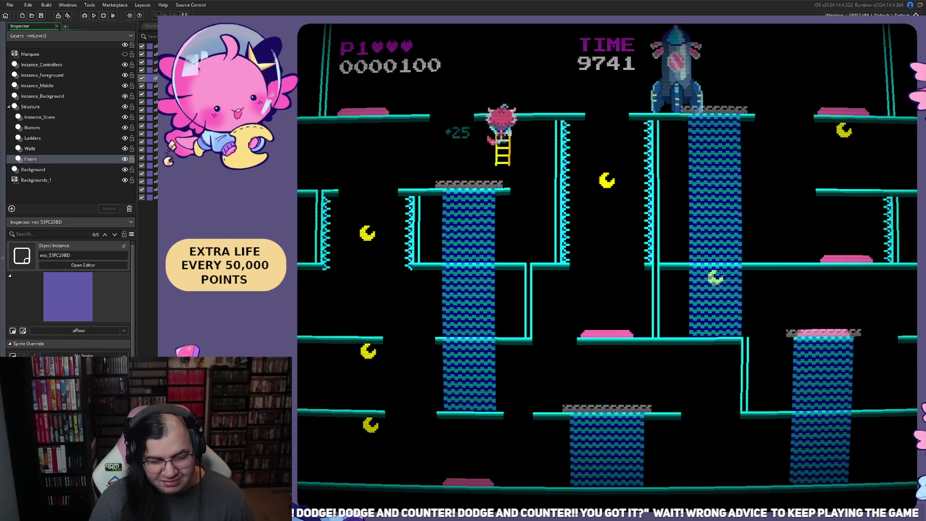
pyautogui.press('Left')
pyautogui.press('Right')
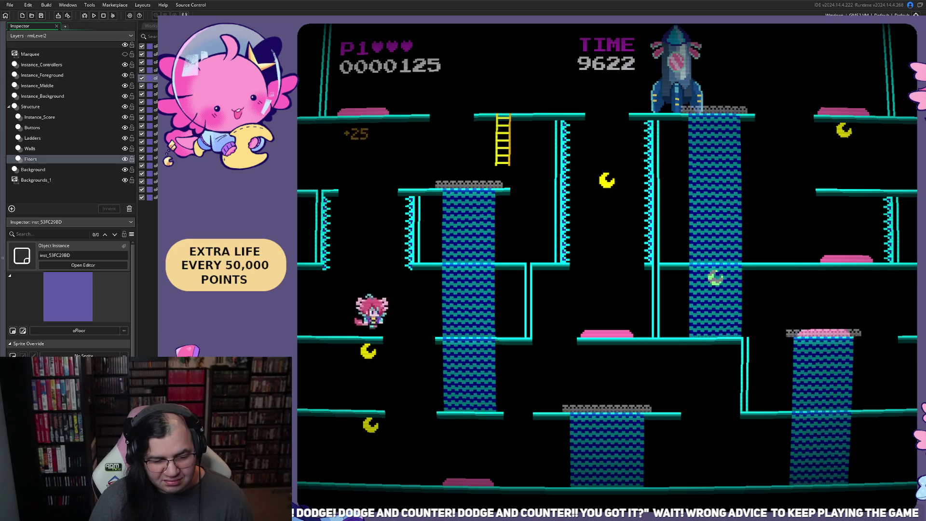
pyautogui.press('Left')
pyautogui.press('Right')
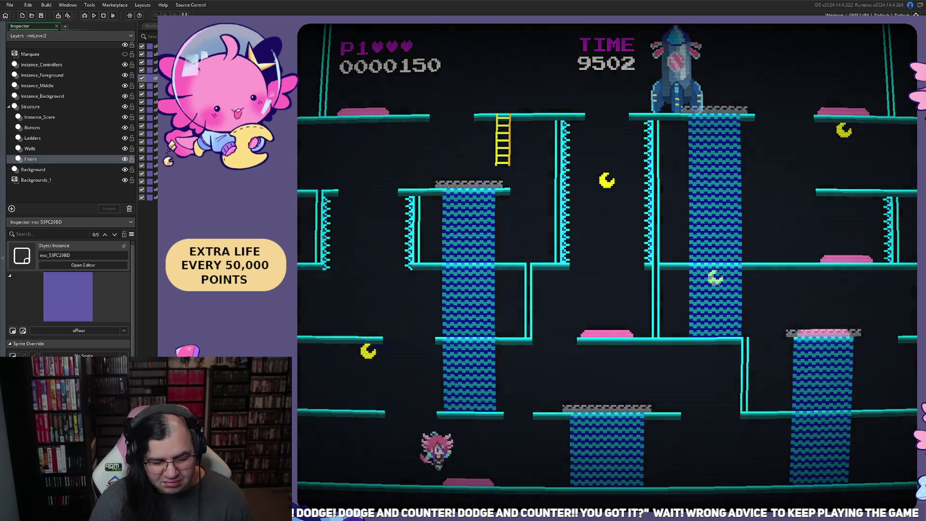
pyautogui.press('Left')
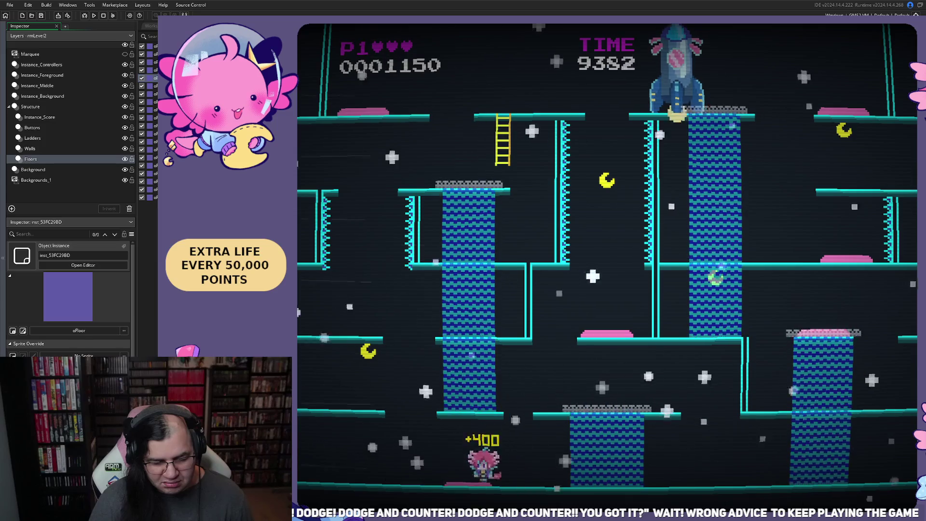
pyautogui.press('Right')
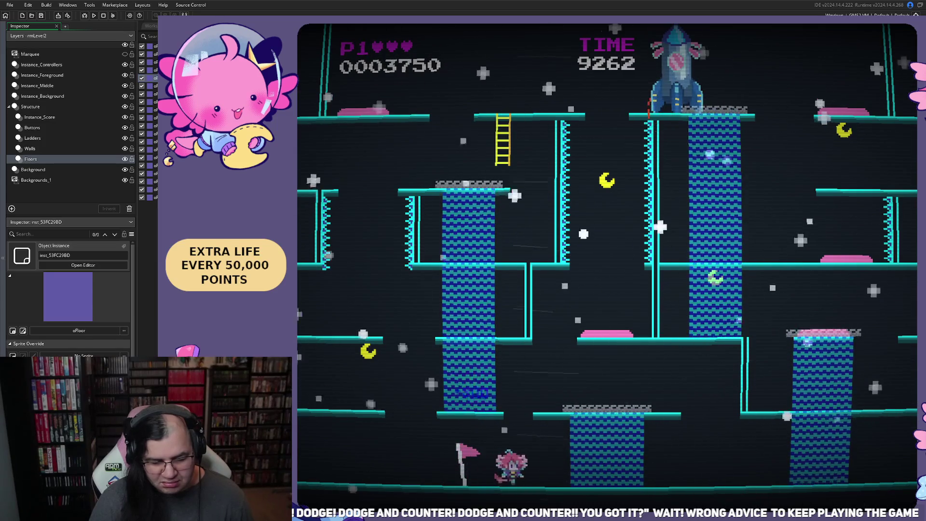
pyautogui.press('space')
pyautogui.press('Up')
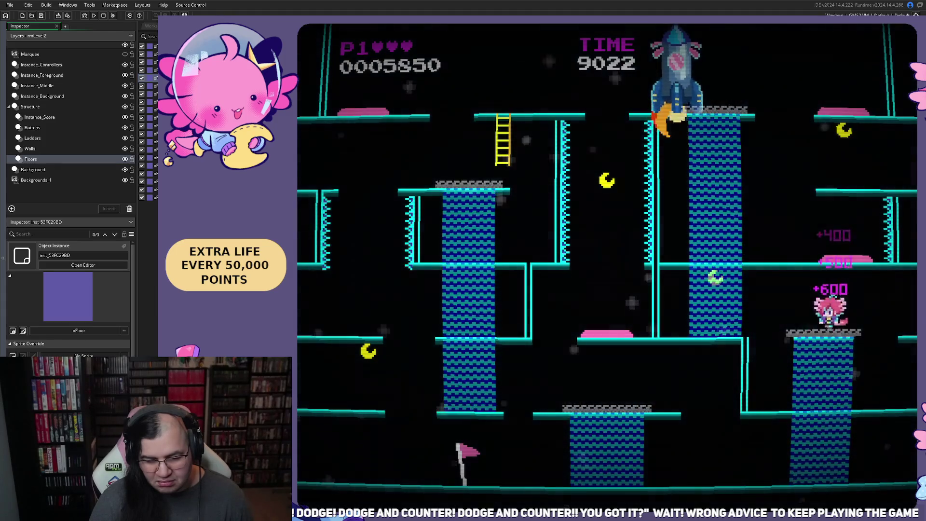
# Step: Raise the flag, grab the moon on the lower-left floor, and climb the left blue tower
pyautogui.press('Right')
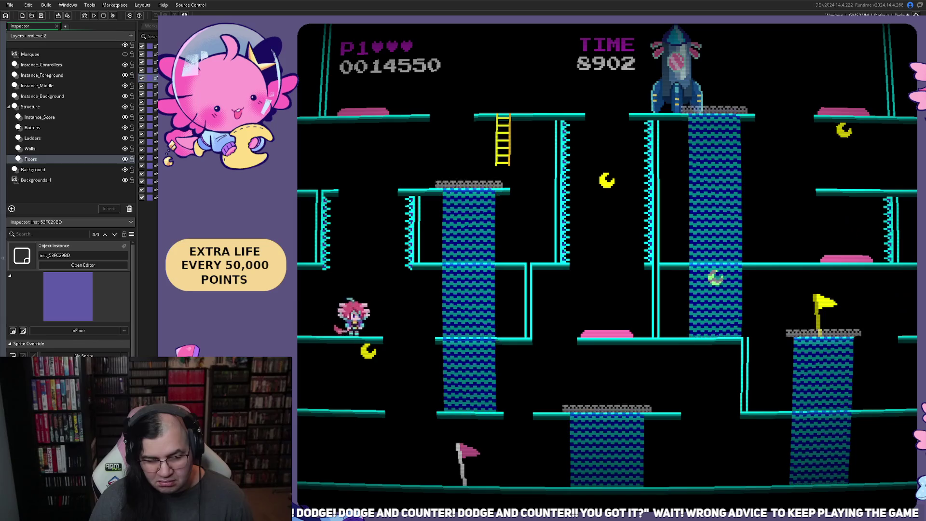
pyautogui.press('space')
pyautogui.press('Left')
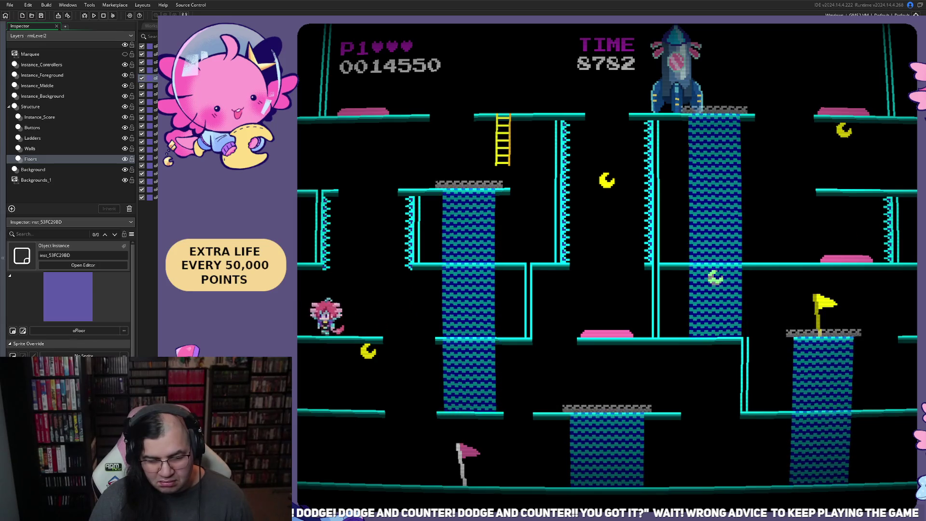
pyautogui.press('Right')
pyautogui.press('Right')
pyautogui.press('space')
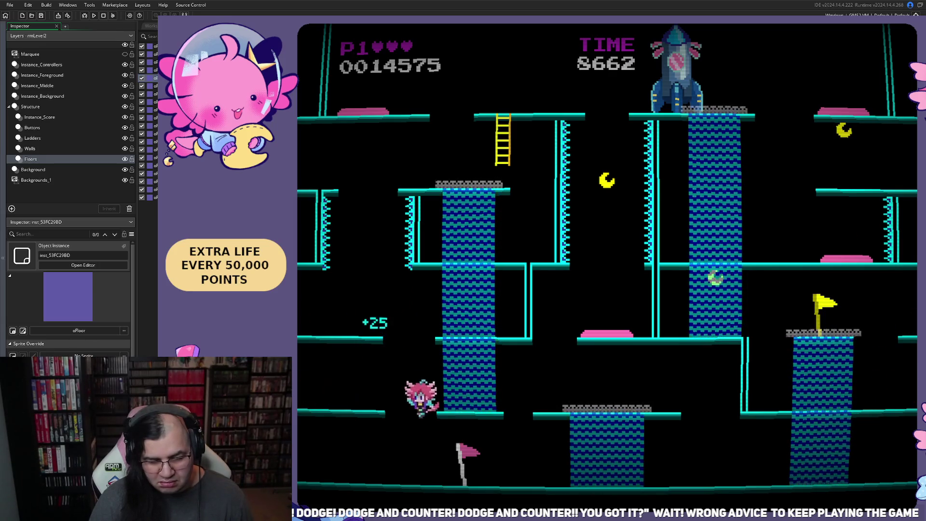
pyautogui.press('space')
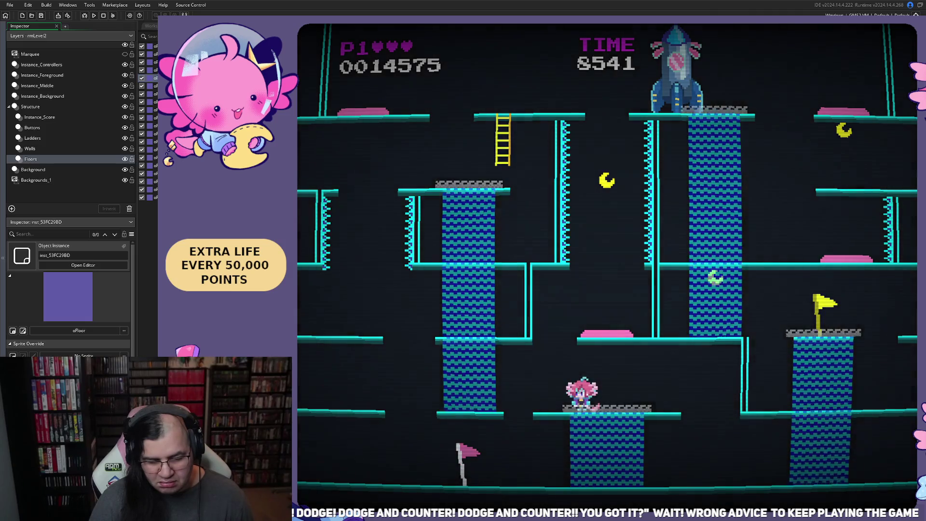
pyautogui.press('Left')
pyautogui.press('Up')
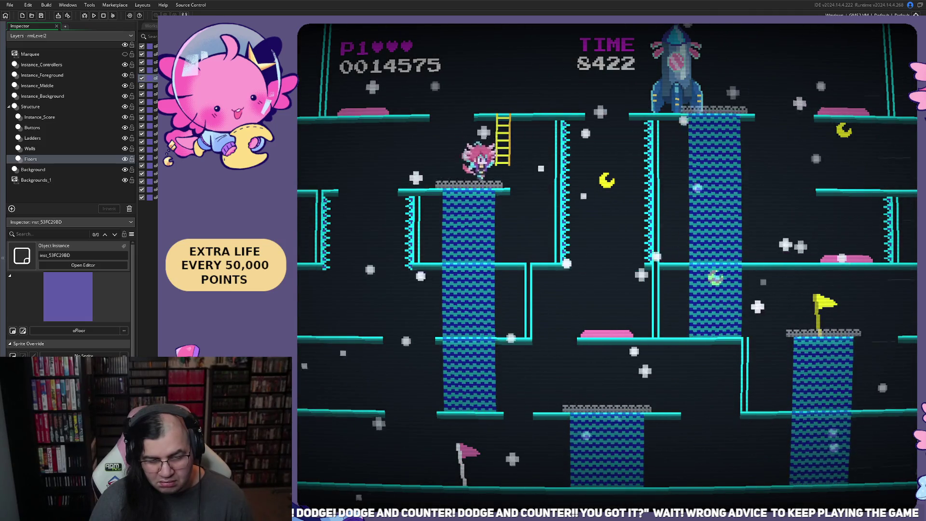
pyautogui.press('Left')
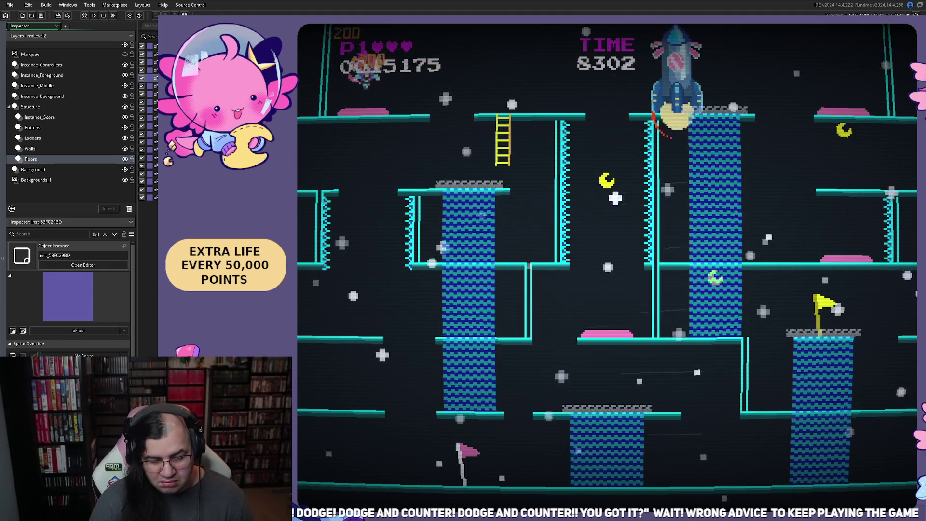
# Step: Reach the top platform via the ladder and left blue column, then drop to a middle floor
pyautogui.press('Right')
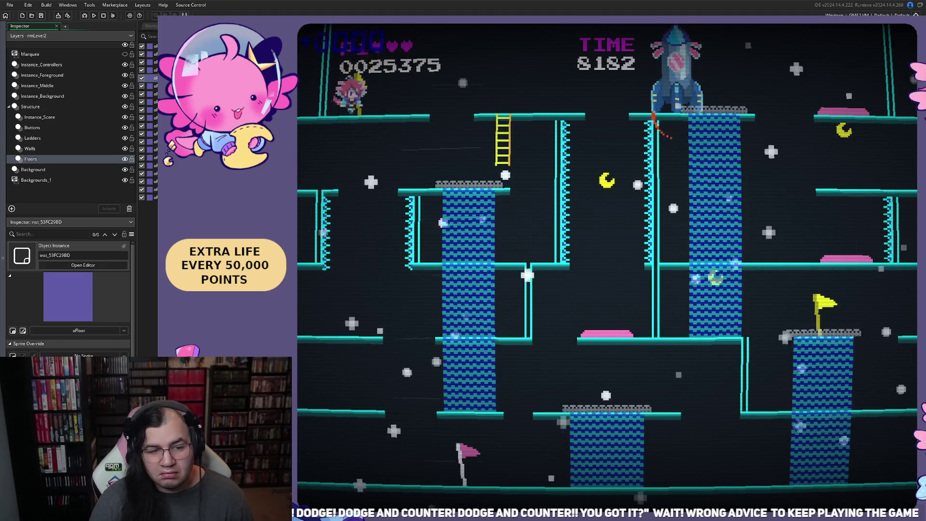
pyautogui.press('Down')
pyautogui.press('Up')
pyautogui.press('Right')
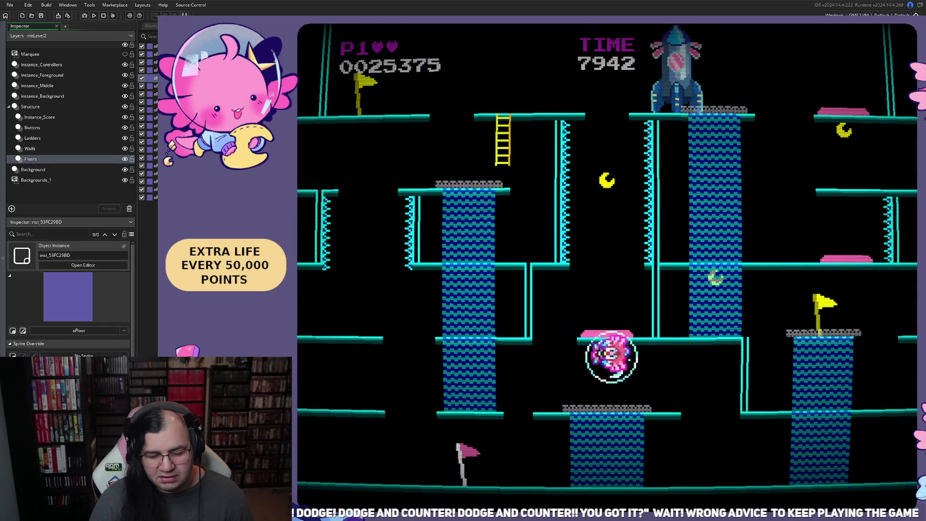
pyautogui.press('Left')
pyautogui.press('Up')
pyautogui.press('Up')
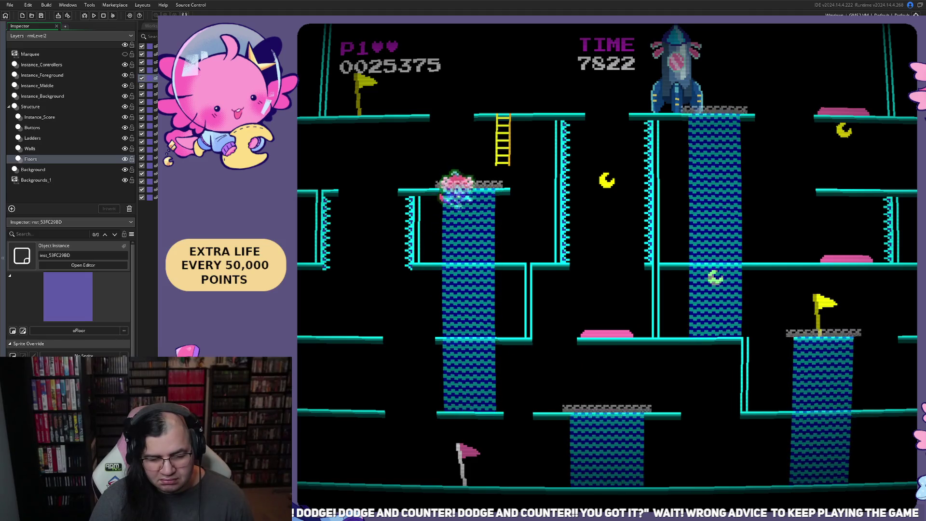
pyautogui.press('Right')
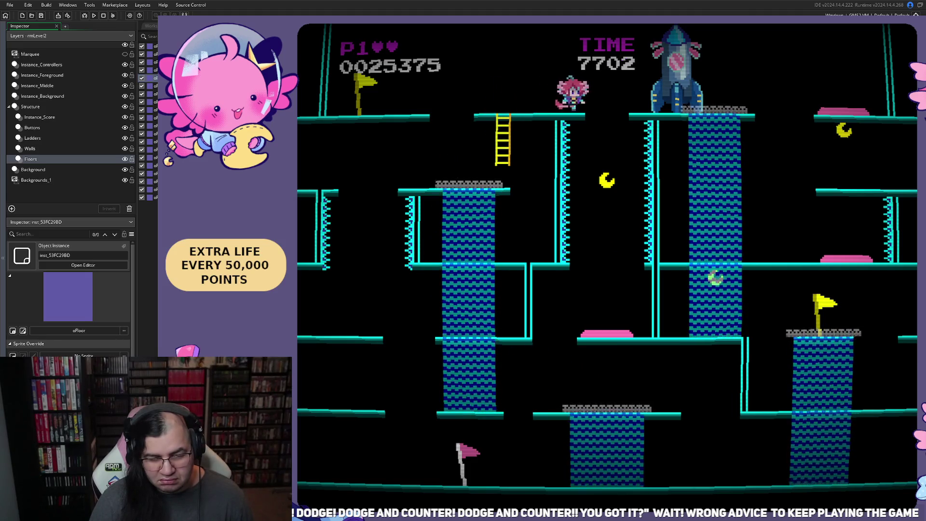
pyautogui.press('Right')
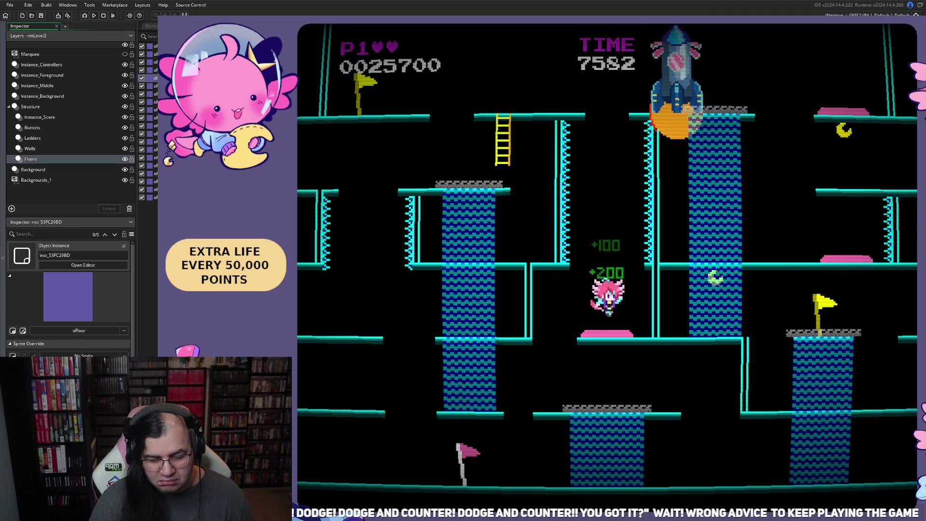
# Step: Climb the blue column to the top, collect the last moon, and enter the rocket
pyautogui.press('Left')
pyautogui.press('Right')
pyautogui.press('Right')
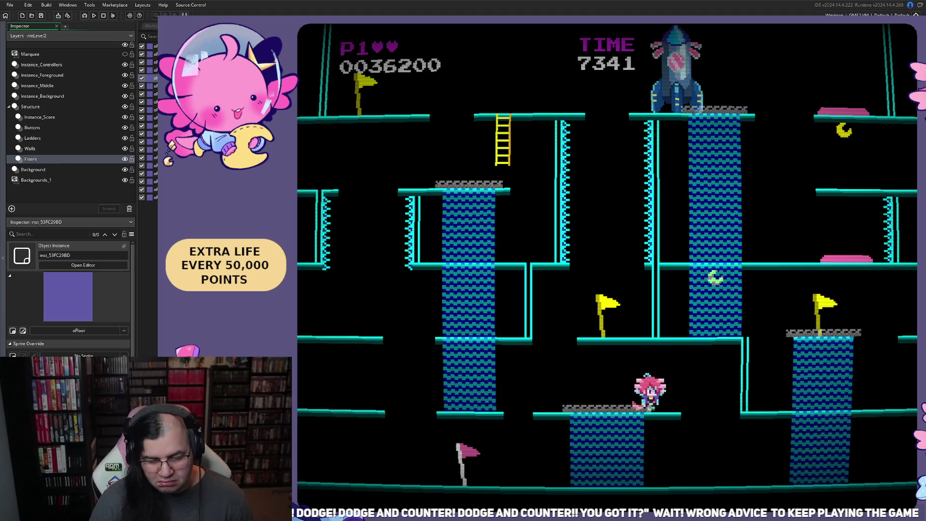
pyautogui.press('Up')
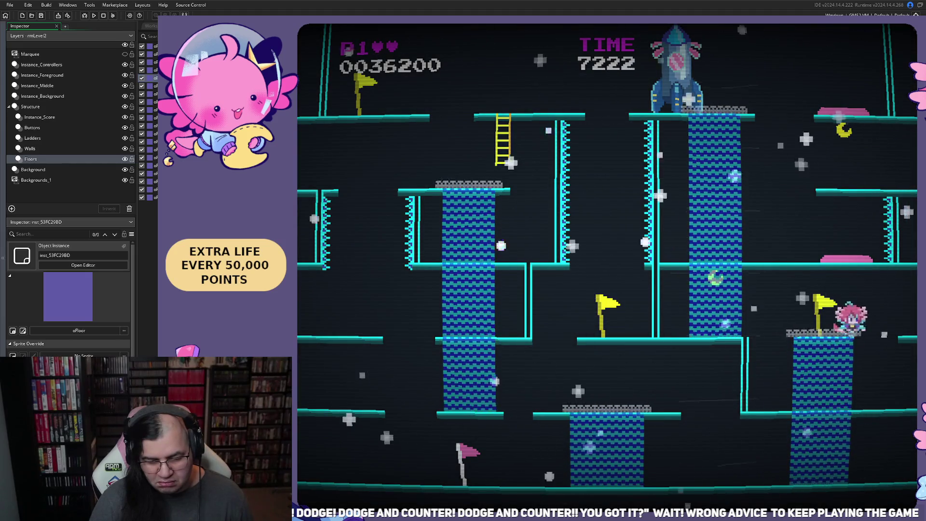
pyautogui.press('Left')
pyautogui.press('Up')
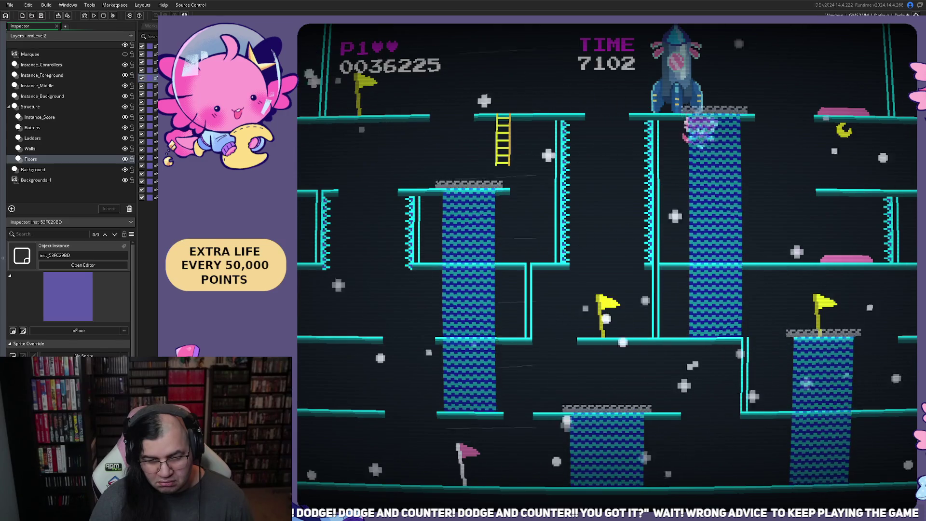
pyautogui.press('Right')
pyautogui.press('Right')
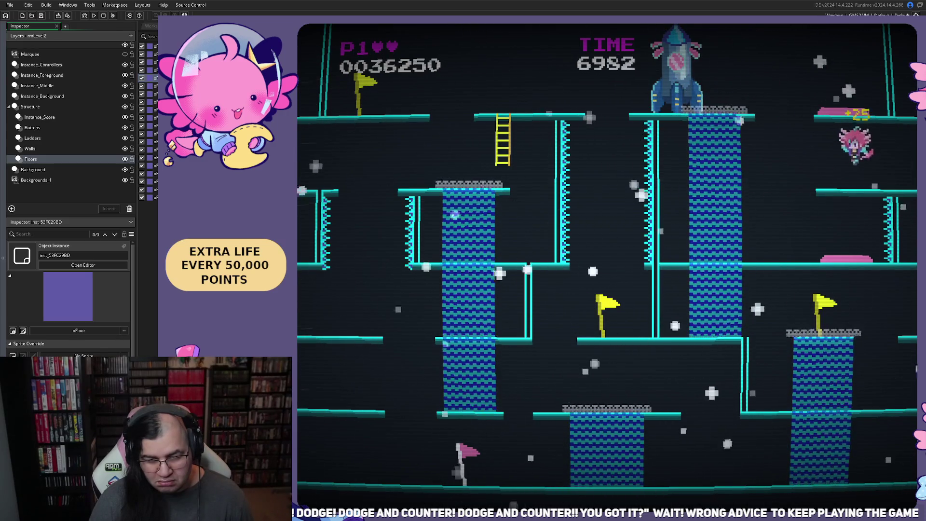
pyautogui.press('Left')
pyautogui.press('Up')
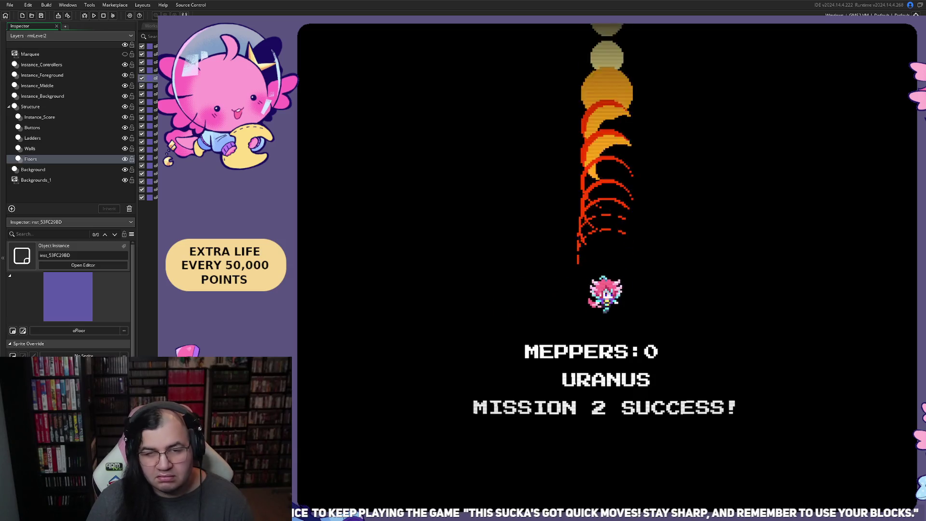
# Step: After the Mission 2 success screen, close the game to return to rmLevel2
pyautogui.press('Escape')
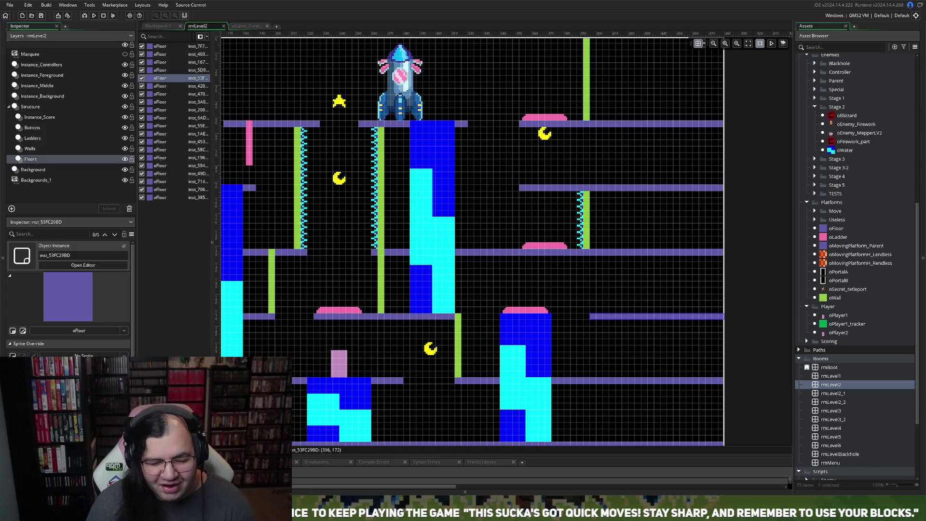
pyautogui.scroll(1, 473, 241)
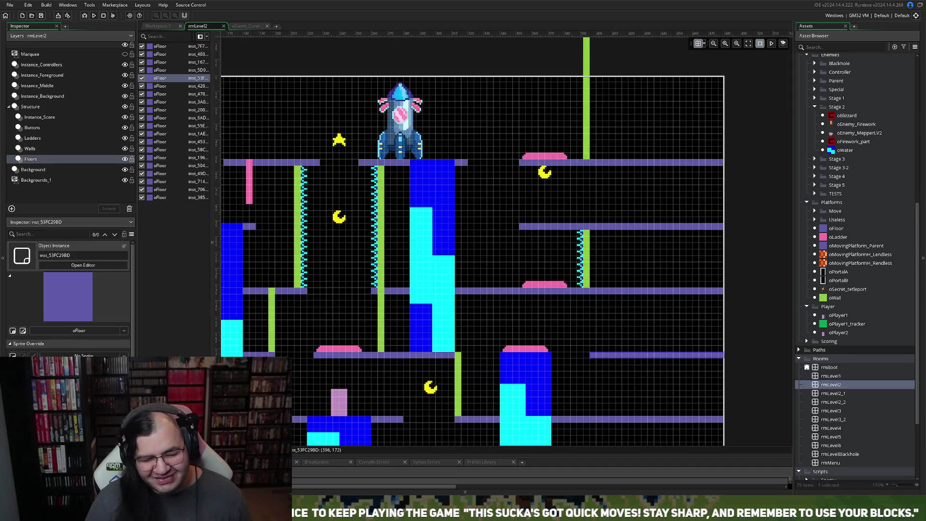
pyautogui.scroll(-2, 473, 242)
pyautogui.scroll(3, 473, 242)
pyautogui.scroll(1, 352, 271)
pyautogui.scroll(-5, 352, 271)
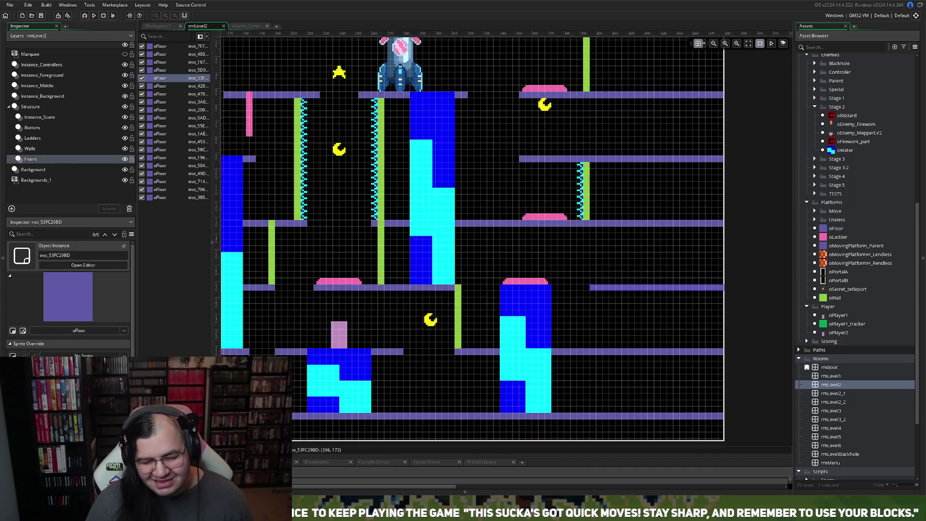
pyautogui.keyDown('ctrl'); pyautogui.scroll(-1, 352, 270); pyautogui.keyUp('ctrl')
pyautogui.keyDown('ctrl'); pyautogui.scroll(-2, 352, 270); pyautogui.keyUp('ctrl')
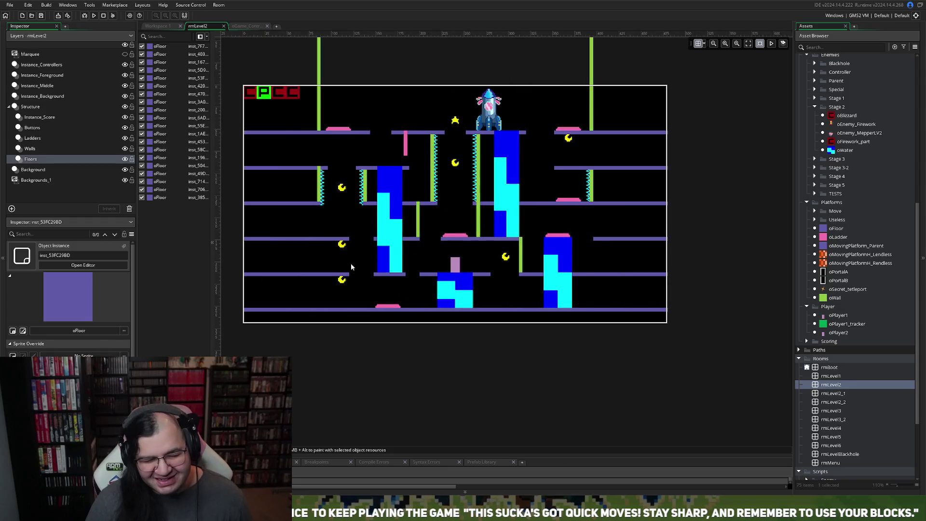
pyautogui.keyDown('ctrl'); pyautogui.scroll(2, 352, 267); pyautogui.keyUp('ctrl')
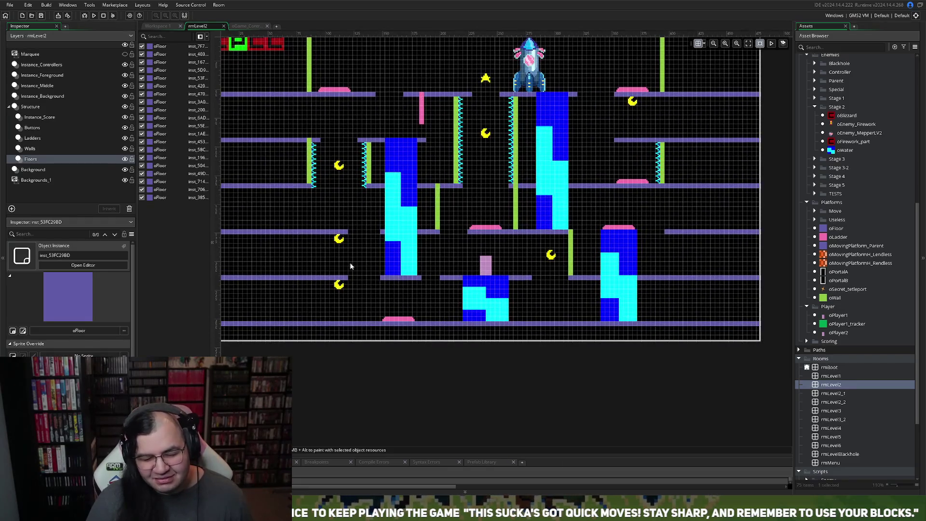
pyautogui.scroll(1, 350, 266)
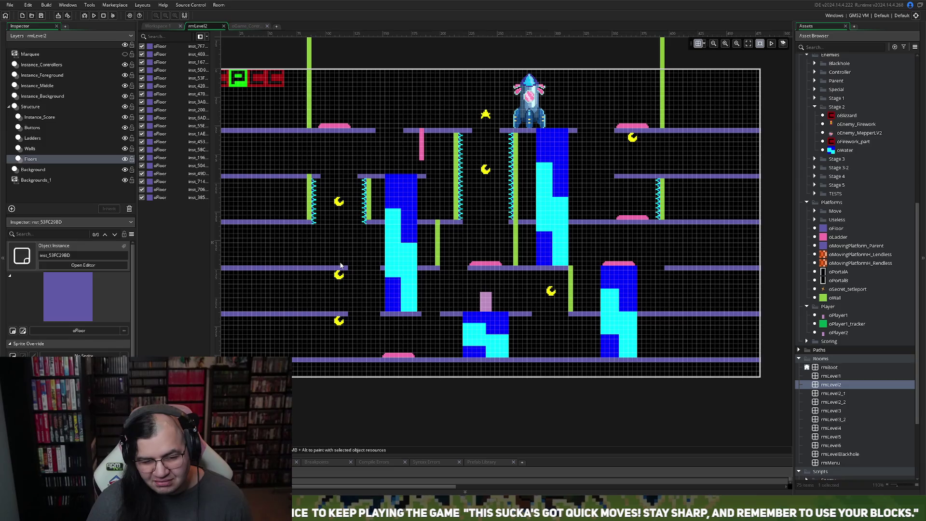
pyautogui.click(124, 106)
pyautogui.click(124, 106)
pyautogui.click(124, 96)
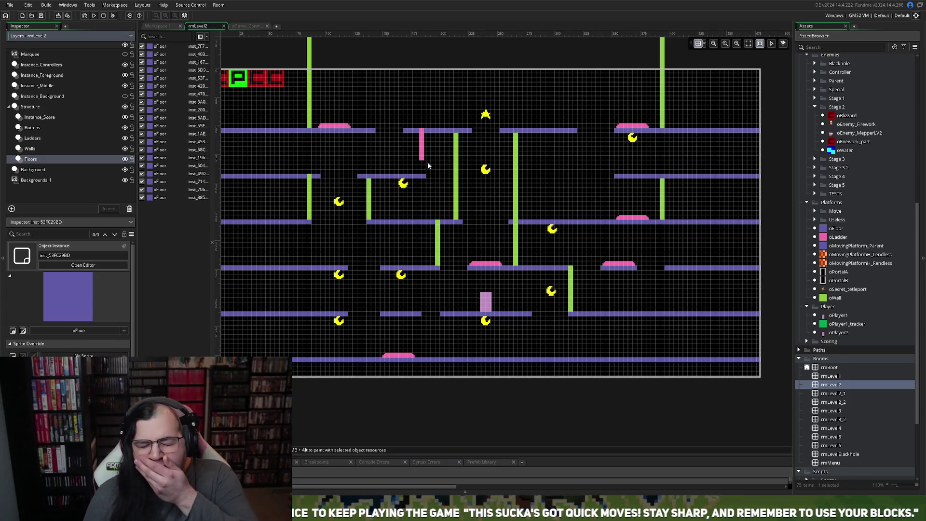
pyautogui.click(125, 96)
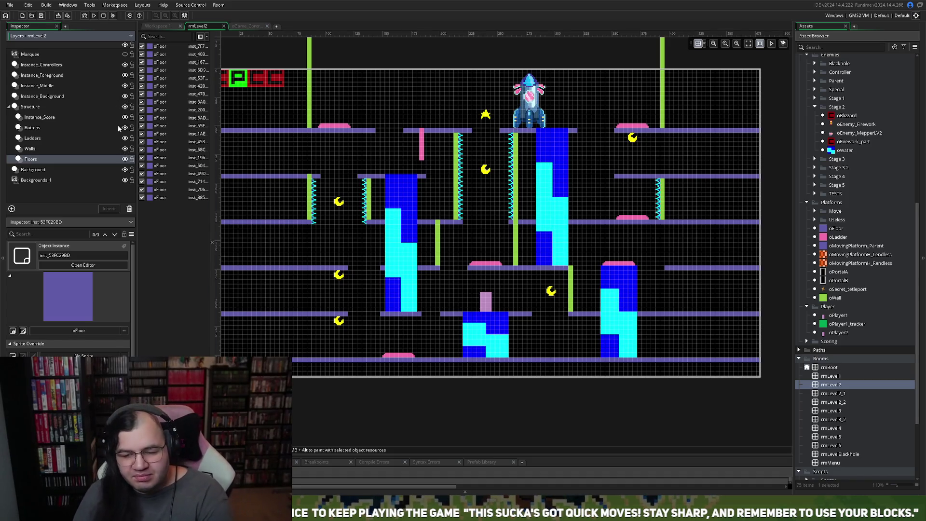
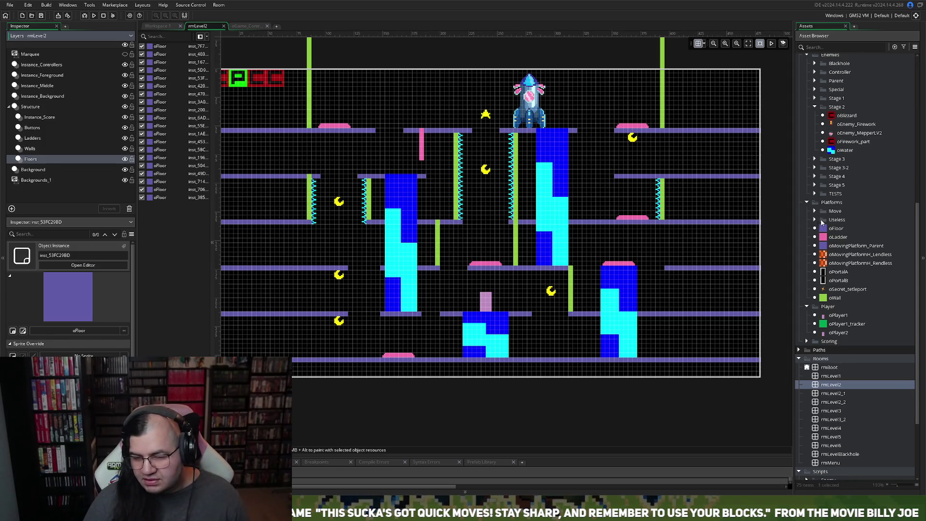
# Step: Expand the Enemies > Stage 1 folder and drag oEnemy_Grass into the rmLevel2 room
pyautogui.scroll(2, 823, 224)
pyautogui.click(815, 165)
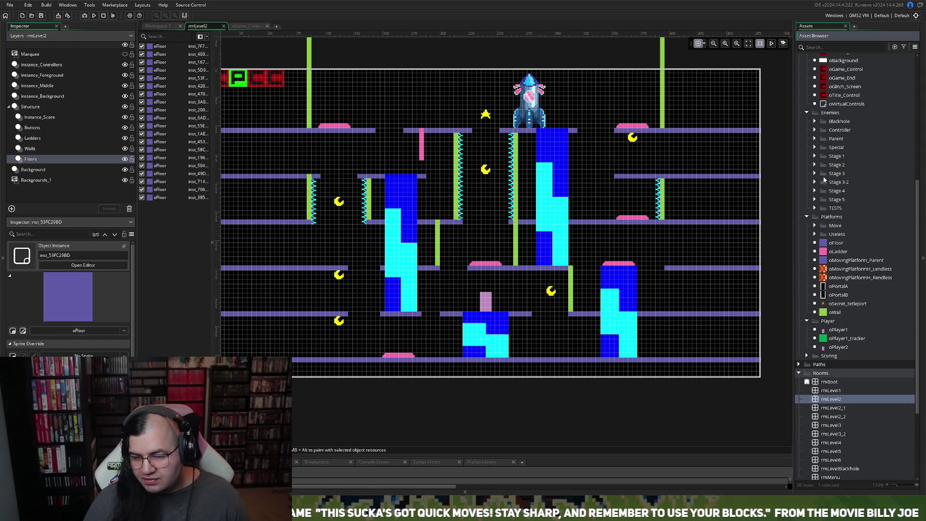
pyautogui.click(817, 166)
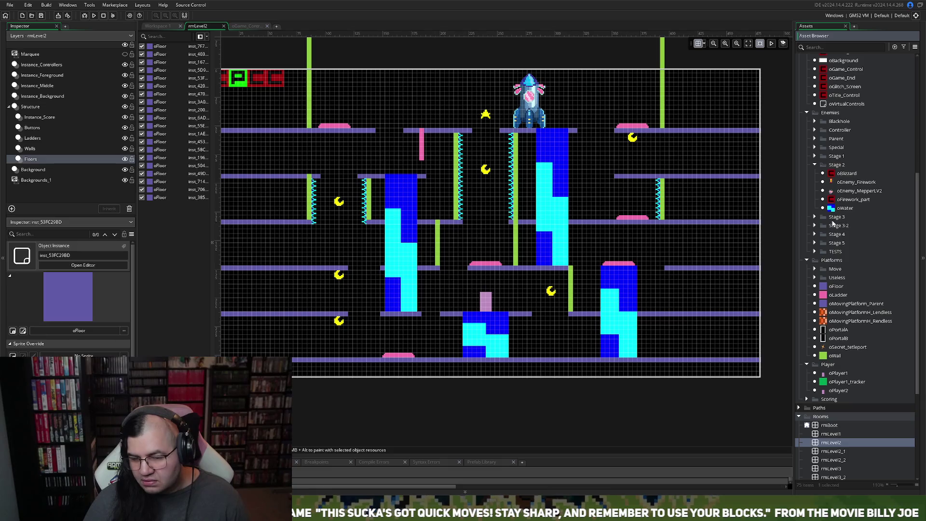
pyautogui.click(816, 157)
pyautogui.moveTo(839, 165)
pyautogui.mouseDown()
pyautogui.moveTo(305, 260)
pyautogui.moveTo(313, 314)
pyautogui.moveTo(593, 311)
pyautogui.mouseUp()
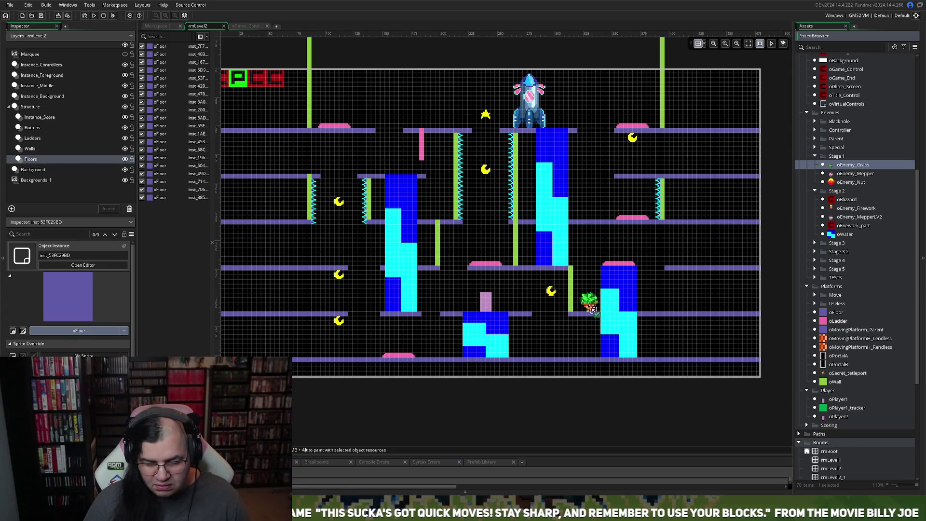
# Step: Drop the first oEnemy_Grass onto the lower-left floor of rmLevel2
pyautogui.moveTo(659, 309); pyautogui.dragTo(653, 310)
pyautogui.moveTo(507, 317); pyautogui.dragTo(340, 310)
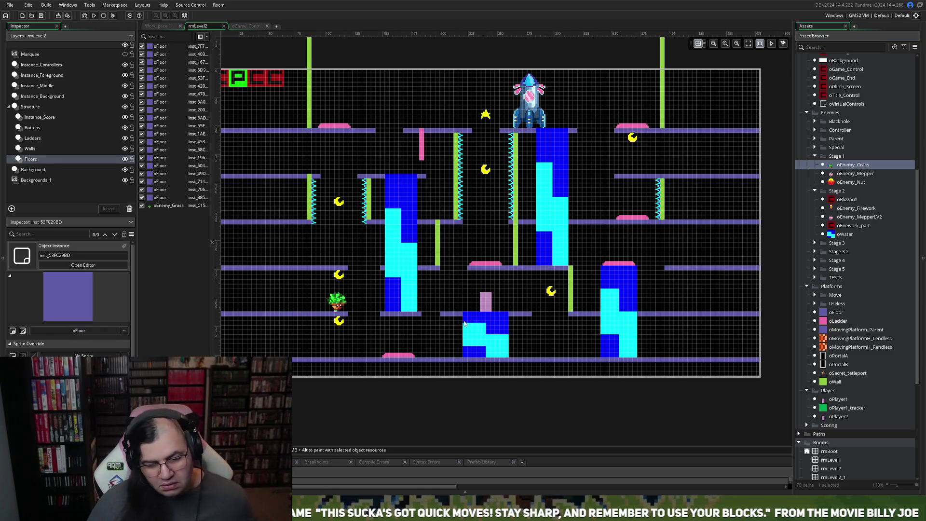
pyautogui.click(337, 302)
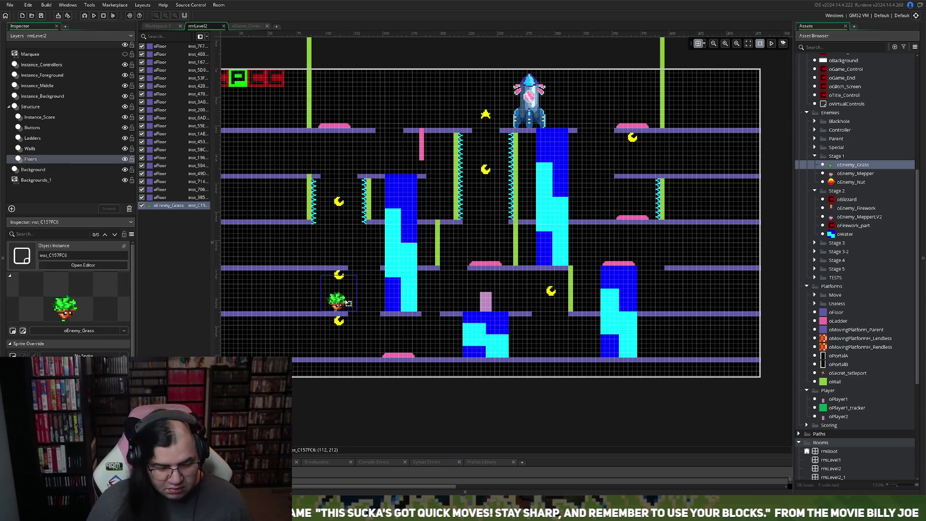
# Step: Add a second oEnemy_Grass on the upper-right platform and run the game
pyautogui.keyDown('alt'); pyautogui.click(348, 309); pyautogui.keyUp('alt')
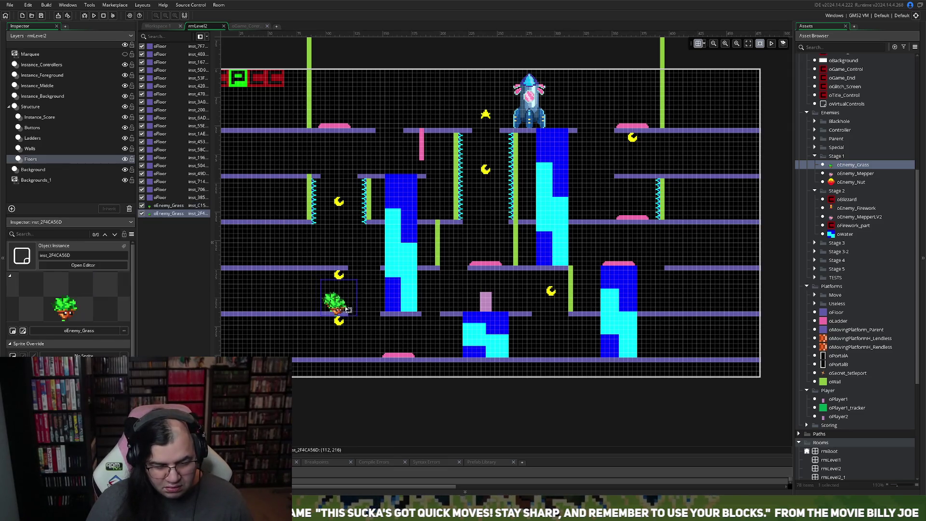
pyautogui.moveTo(340, 309); pyautogui.dragTo(391, 239)
pyautogui.moveTo(407, 272); pyautogui.dragTo(414, 284)
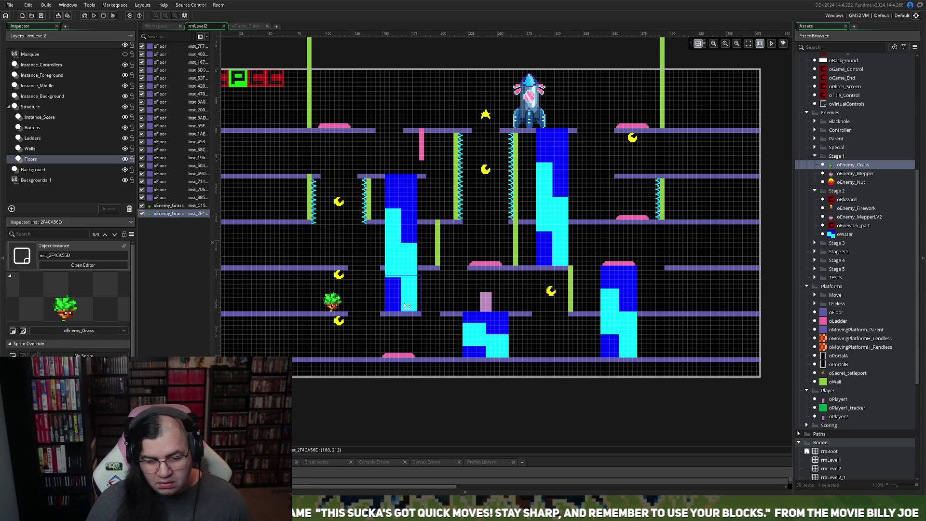
pyautogui.moveTo(394, 281)
pyautogui.mouseDown()
pyautogui.moveTo(359, 250)
pyautogui.moveTo(345, 254)
pyautogui.moveTo(689, 257)
pyautogui.moveTo(603, 253)
pyautogui.moveTo(548, 229)
pyautogui.moveTo(483, 220)
pyautogui.moveTo(450, 238)
pyautogui.moveTo(365, 222)
pyautogui.moveTo(350, 189)
pyautogui.moveTo(362, 167)
pyautogui.moveTo(296, 162)
pyautogui.moveTo(637, 168)
pyautogui.mouseUp()
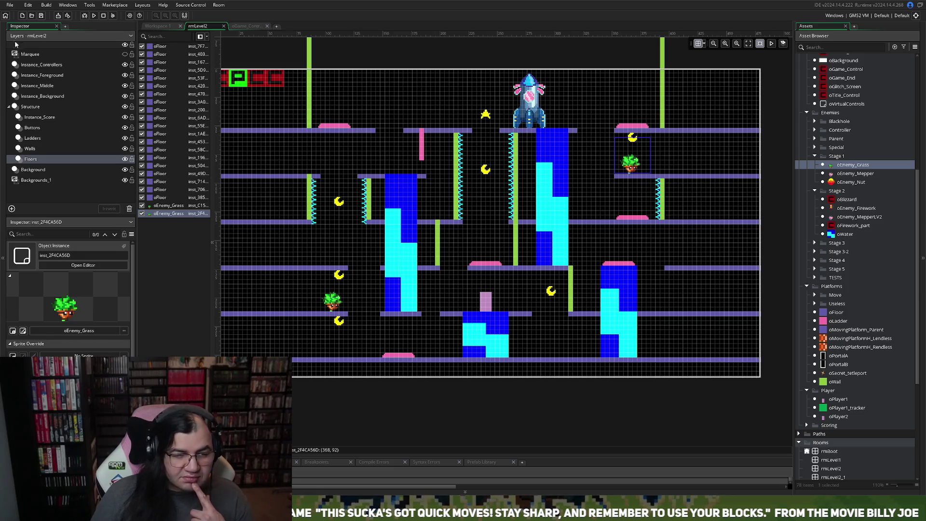
pyautogui.click(94, 15)
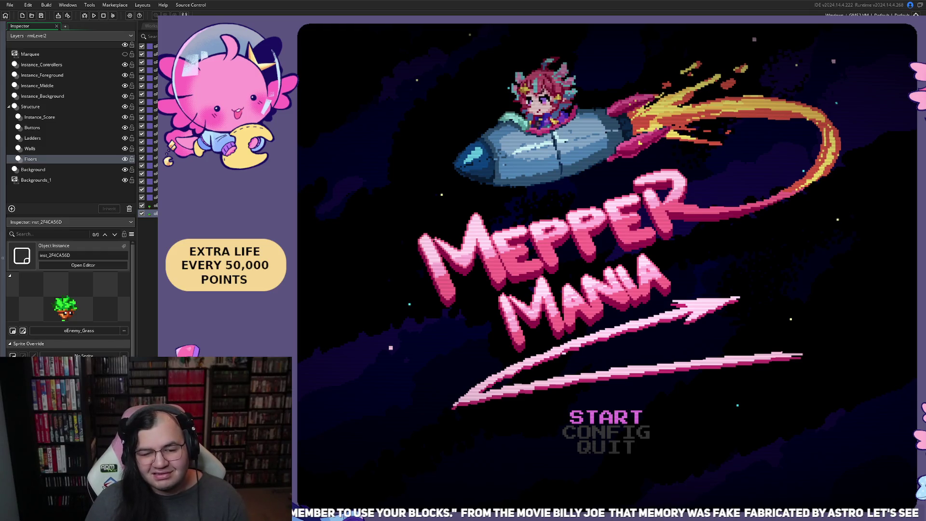
# Step: Start a new game from the Mepper Mania title menu
pyautogui.press('Return')
pyautogui.press('Down')
pyautogui.press('Right')
pyautogui.press('Up')
pyautogui.press('Return')
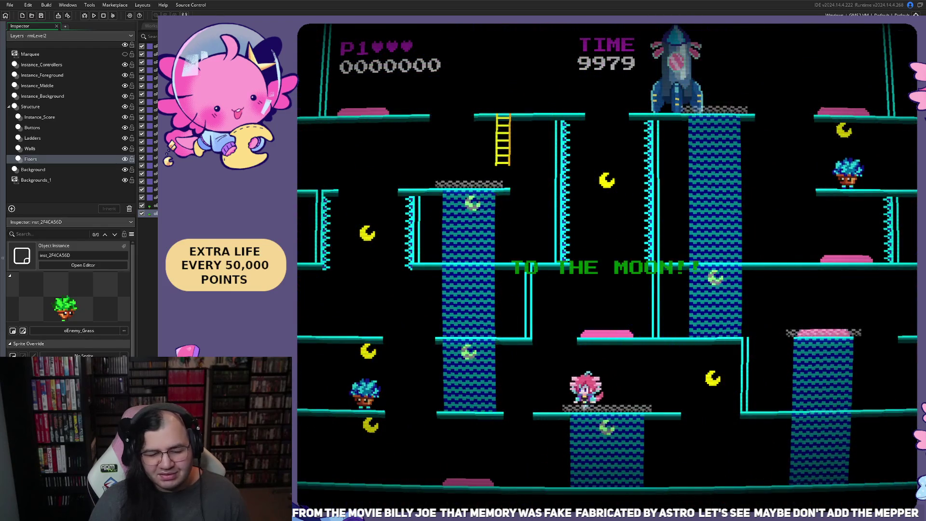
# Step: Play through the level with the arrow keys, climbing the platforms and collecting a moon
pyautogui.press('Left')
pyautogui.press('Right')
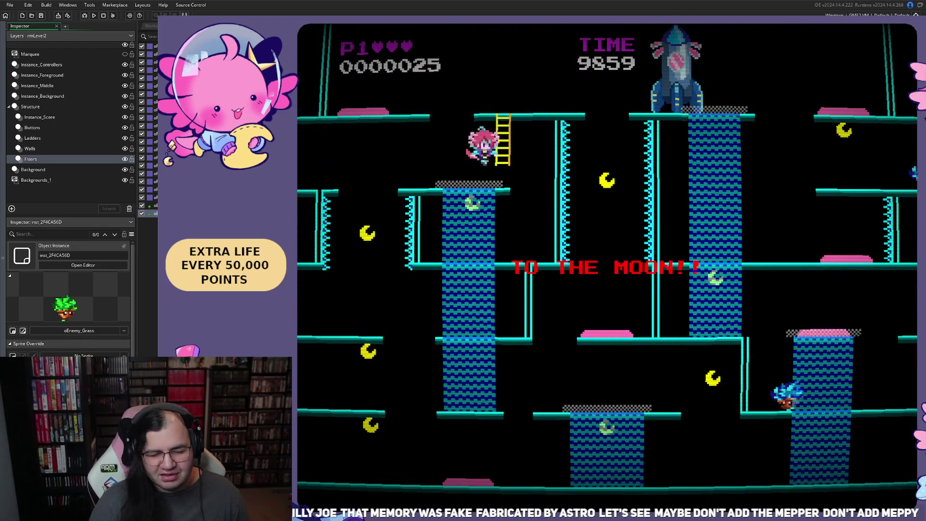
pyautogui.press('Left')
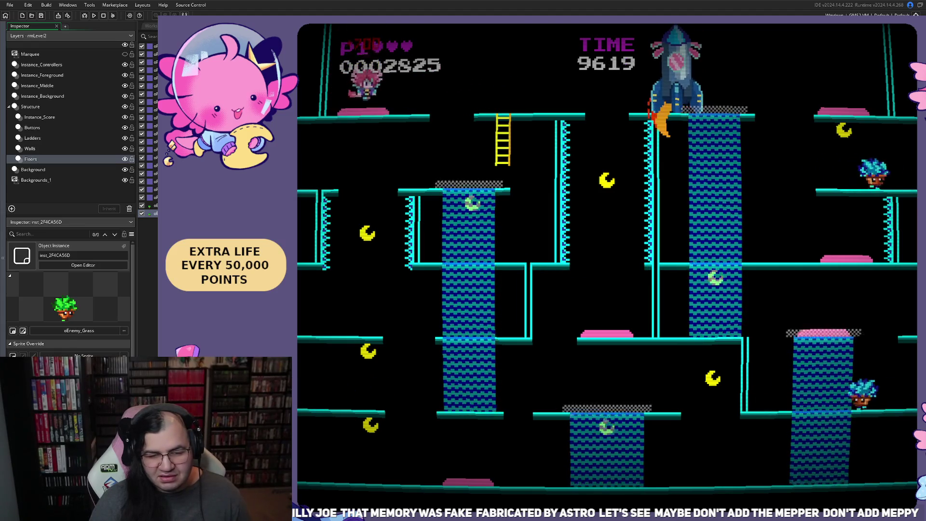
pyautogui.press('Right')
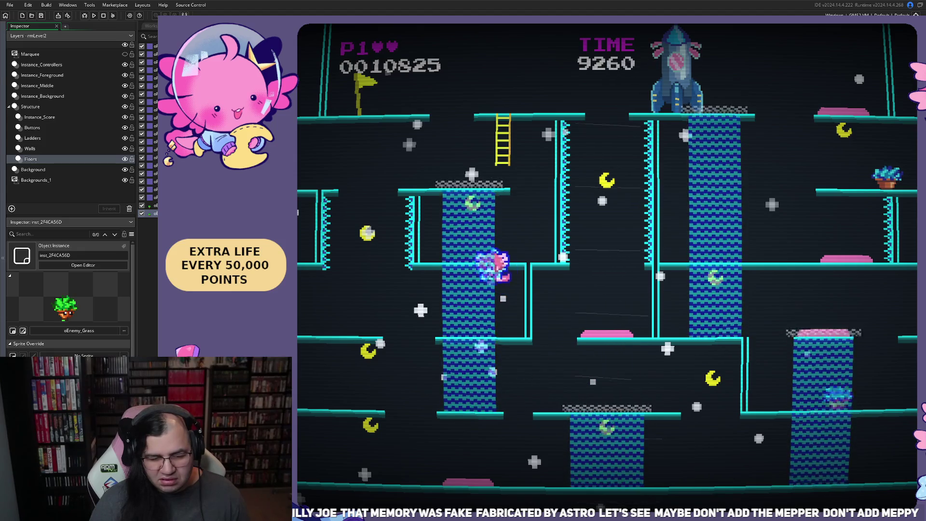
pyautogui.press('Left')
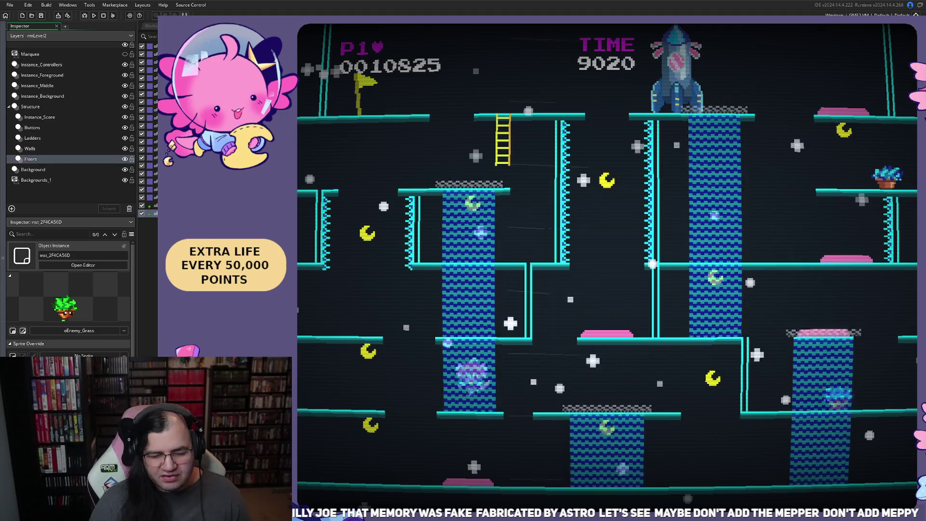
pyautogui.press('Right')
pyautogui.press('Up')
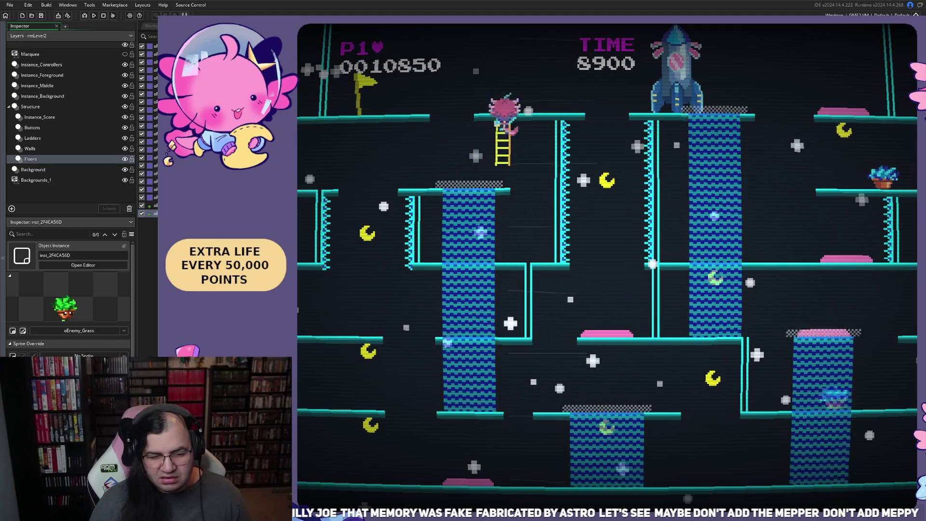
pyautogui.press('Left')
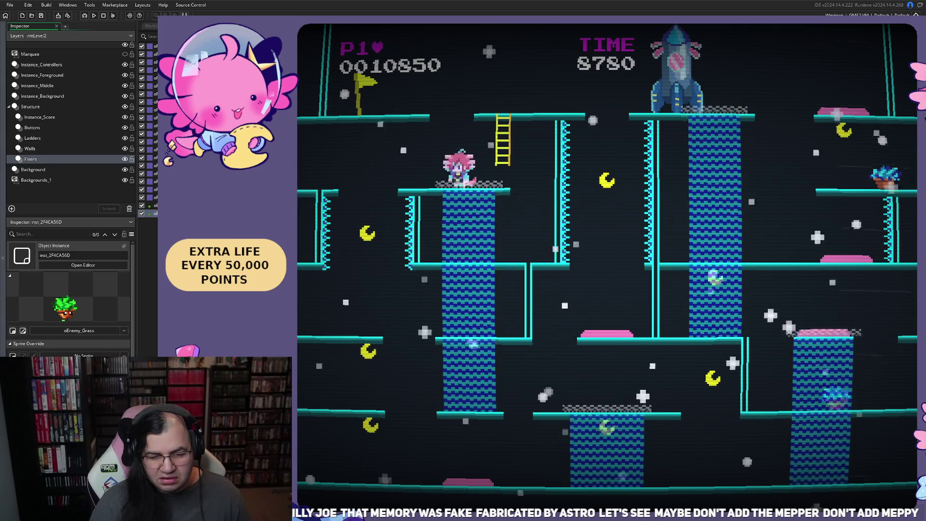
pyautogui.press('Left')
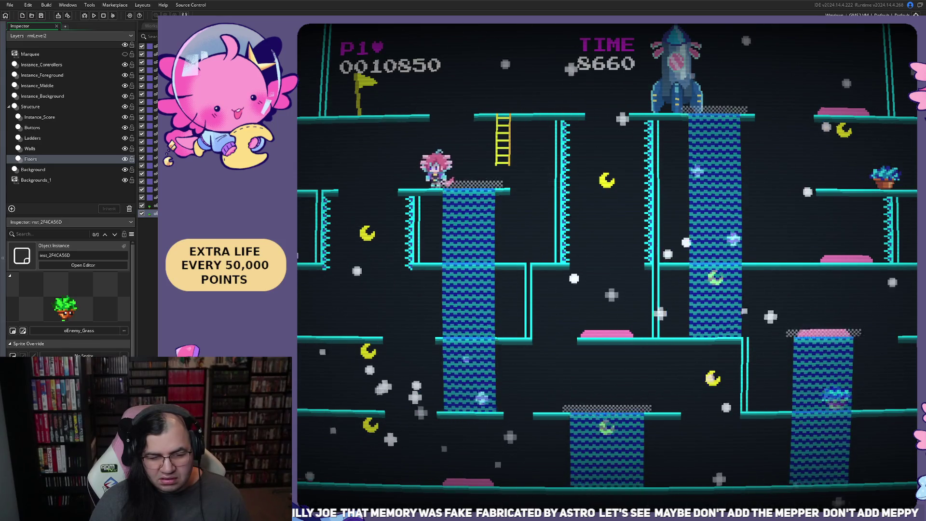
pyautogui.press('Right')
pyautogui.press('Left')
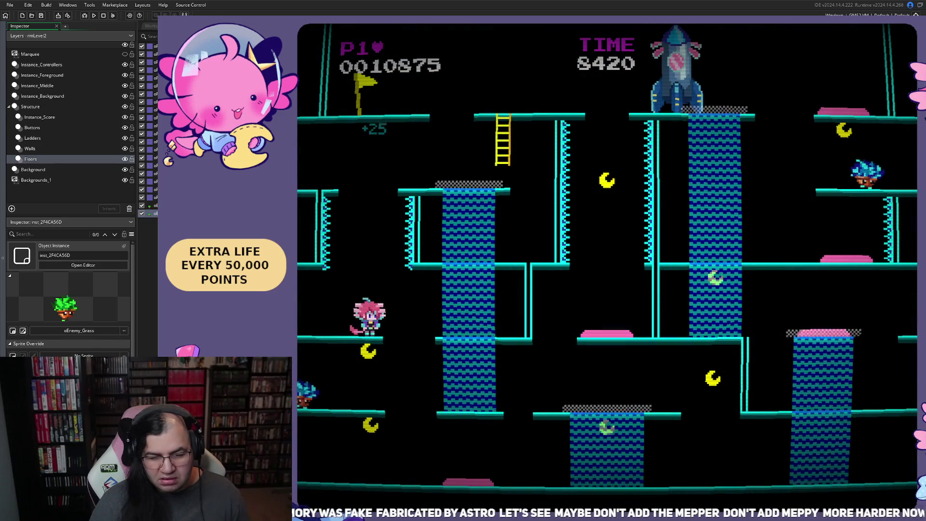
# Step: Pause the game, resume it, and close the game window
pyautogui.press('Escape')
pyautogui.press('Down')
pyautogui.press('Down')
pyautogui.press('Down')
pyautogui.press('Escape')
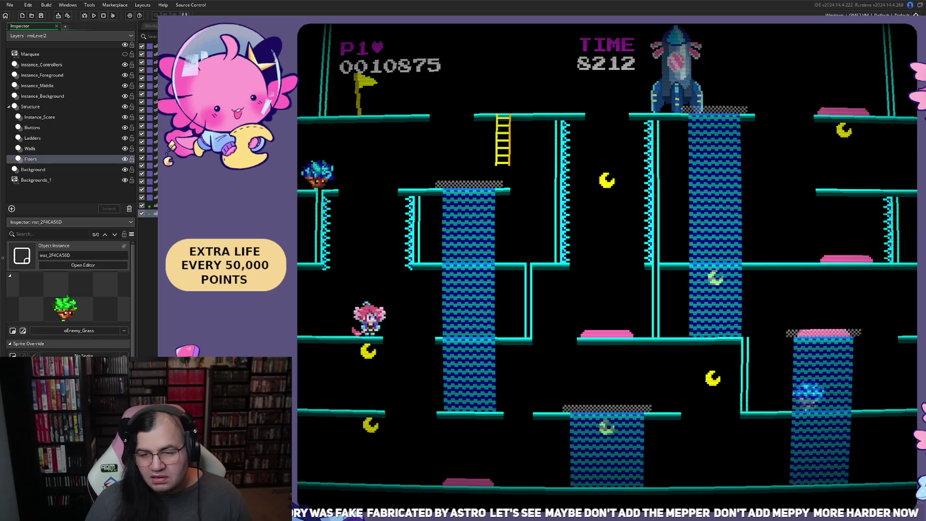
pyautogui.hotkey('alt', 'F4')
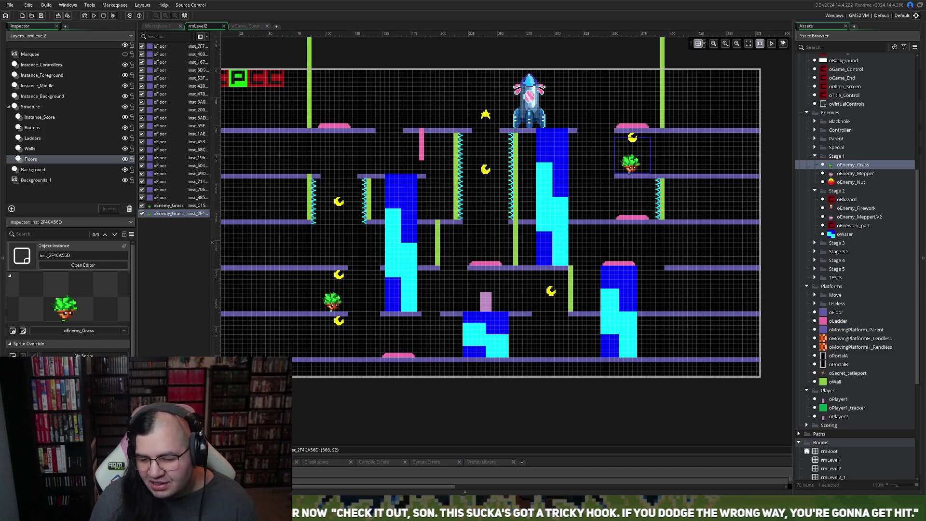
# Step: Open oPlayer1's oEnemy_Parent collision event code in an enlarged editor
pyautogui.scroll(-1, 857, 267)
pyautogui.doubleClick(838, 370)
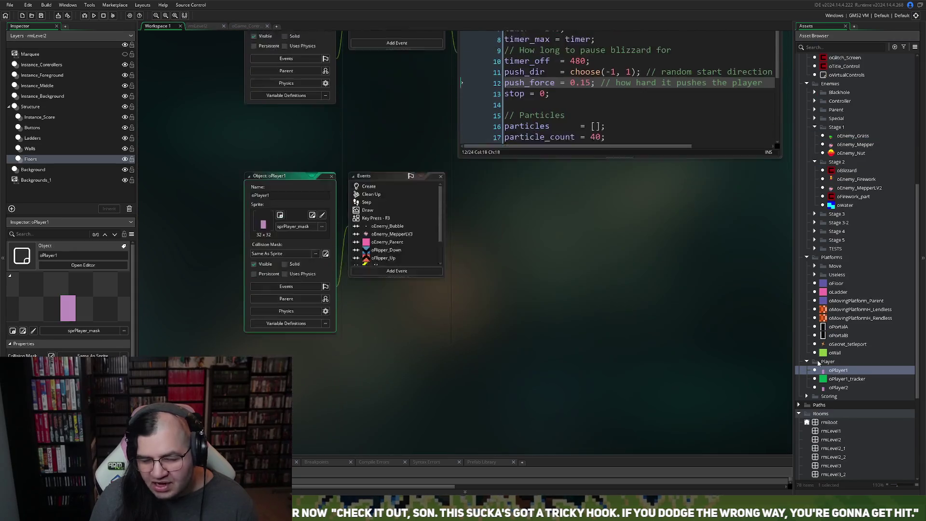
pyautogui.click(384, 229)
pyautogui.doubleClick(384, 230)
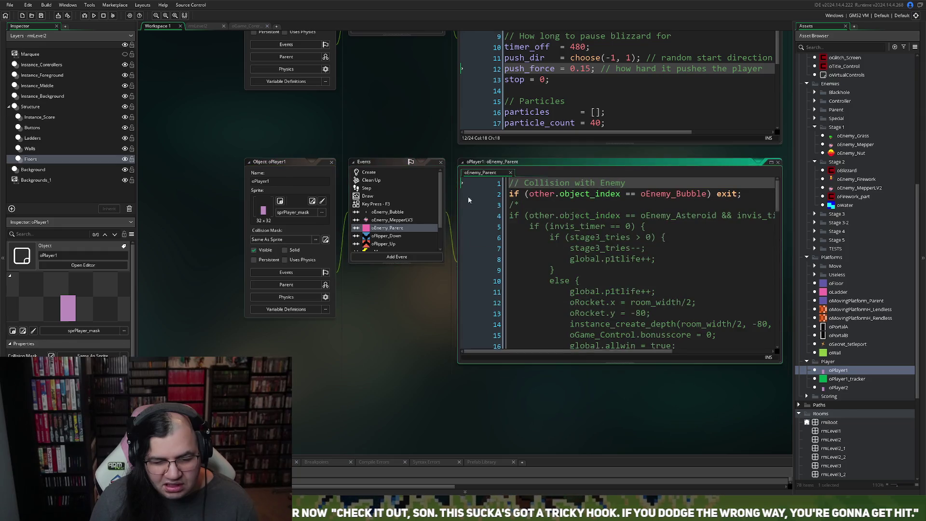
pyautogui.click(771, 162)
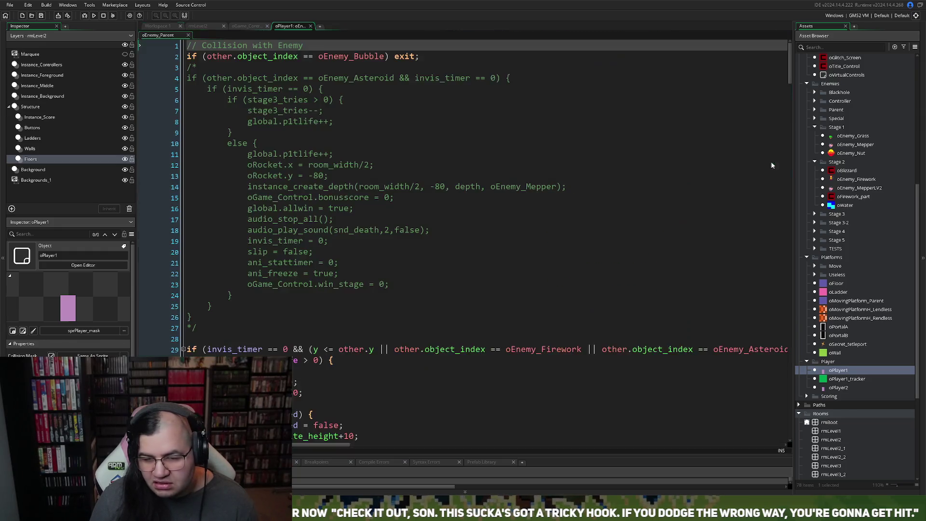
# Step: Copy the Bubble exit line to a new line 3 and change it to oEnemy_Grass
pyautogui.click(373, 57)
pyautogui.moveTo(373, 56); pyautogui.dragTo(169, 56)
pyautogui.hotkey('ctrl', 'c')
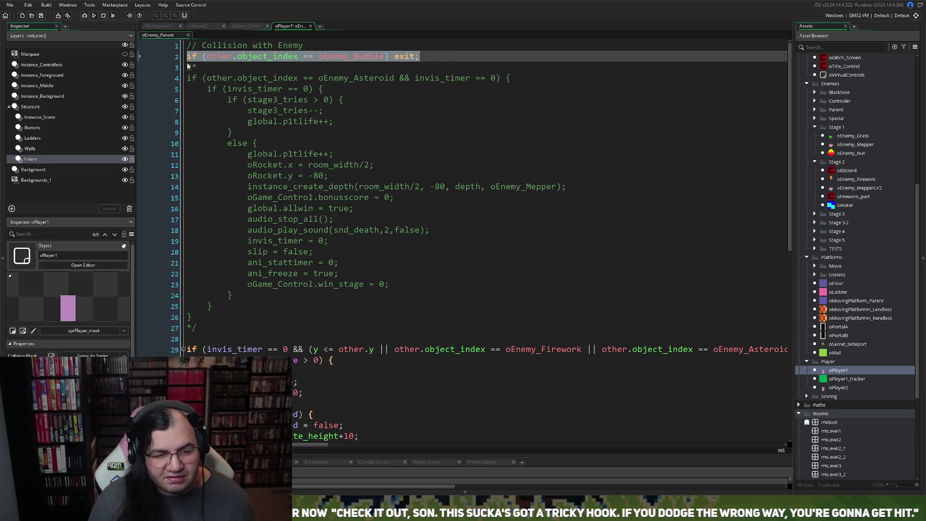
pyautogui.click(431, 60)
pyautogui.press('Return')
pyautogui.press('Return')
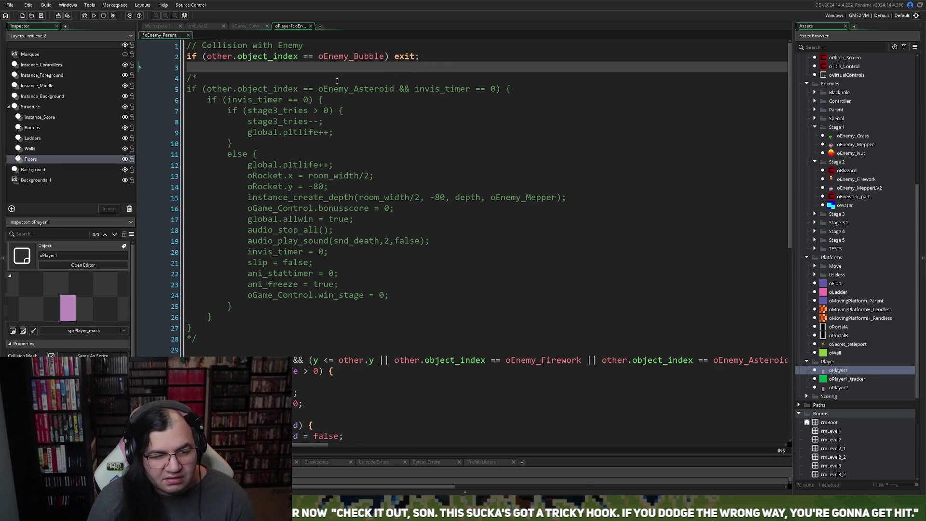
pyautogui.click(207, 70)
pyautogui.hotkey('ctrl', 'v')
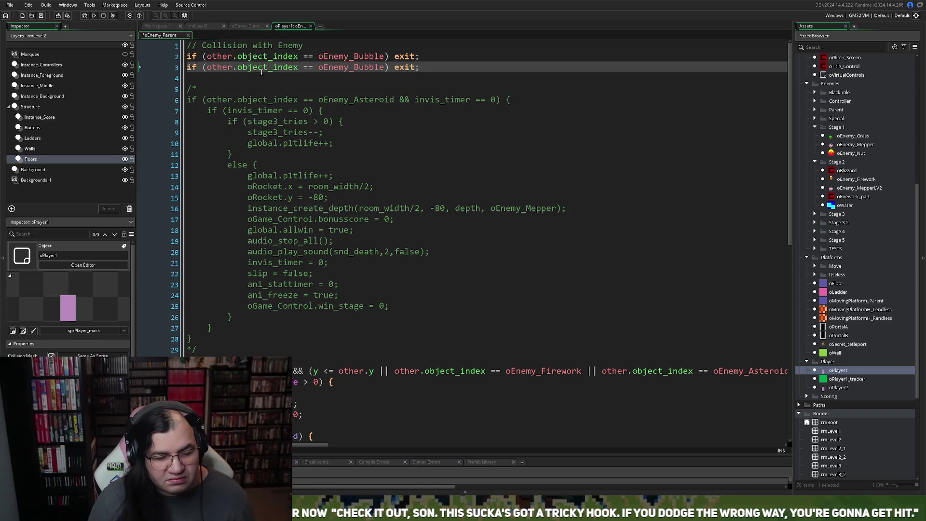
pyautogui.moveTo(387, 68); pyautogui.dragTo(354, 67)
pyautogui.write('G')
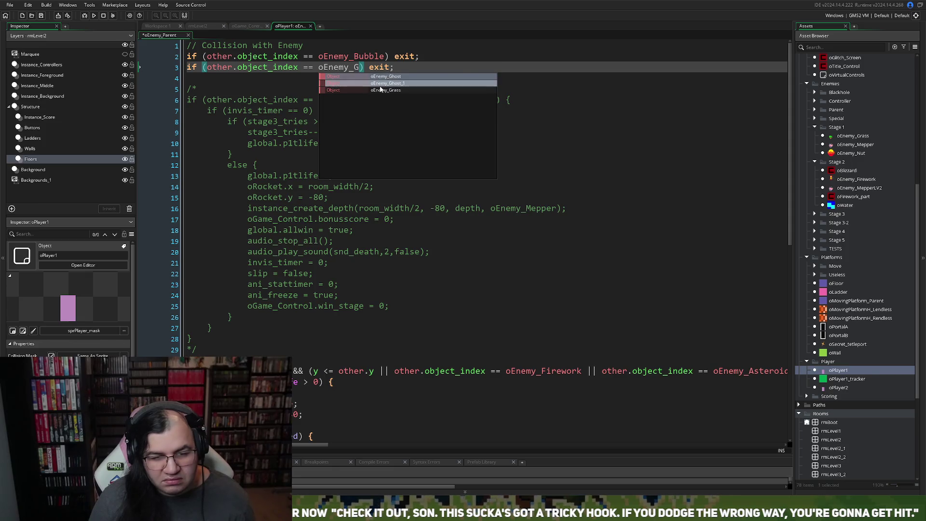
pyautogui.click(379, 91)
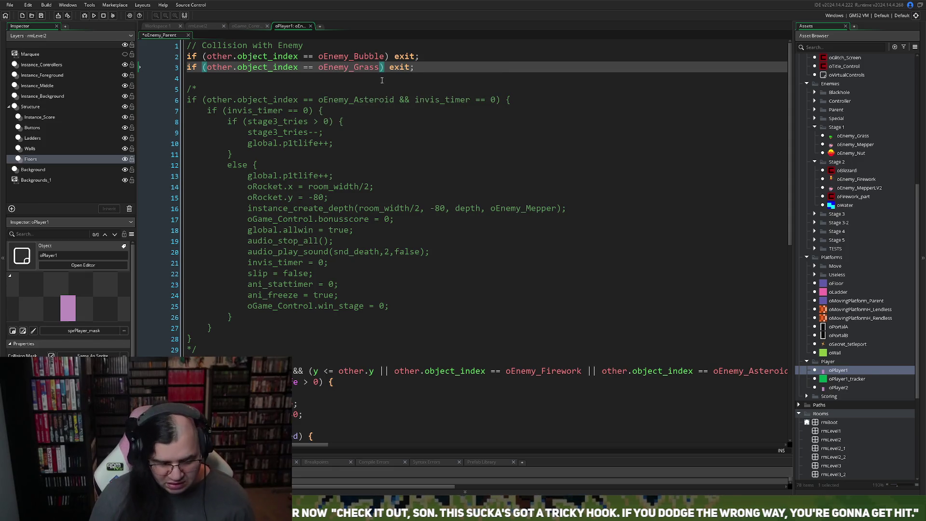
pyautogui.write('&&')
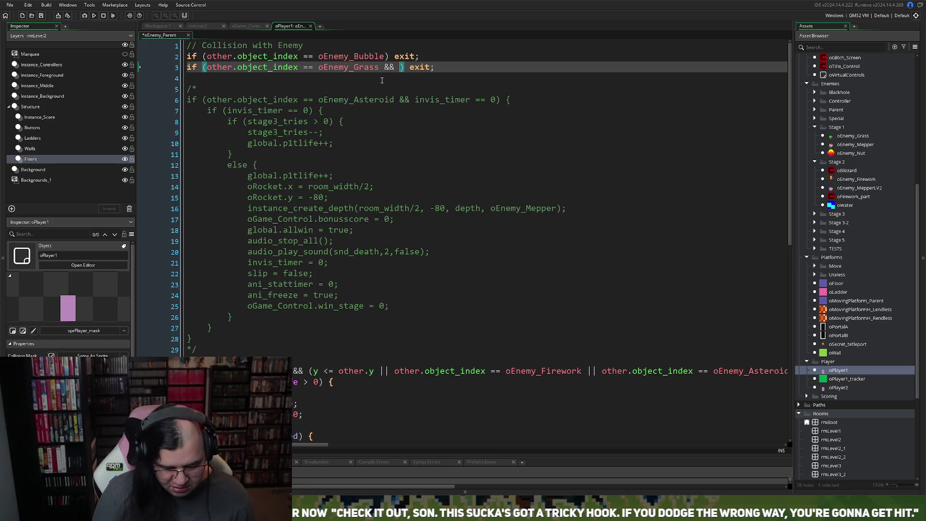
# Step: Add 'room == rmLevel2 &&' and 'oBlizzard.ai_state == 1' to line 3's condition and save
pyautogui.click(207, 67)
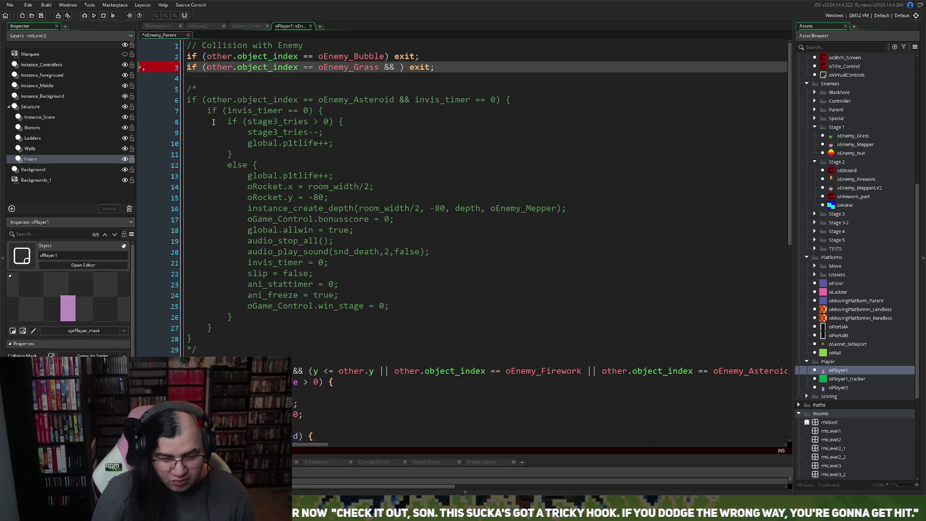
pyautogui.write('room == ')
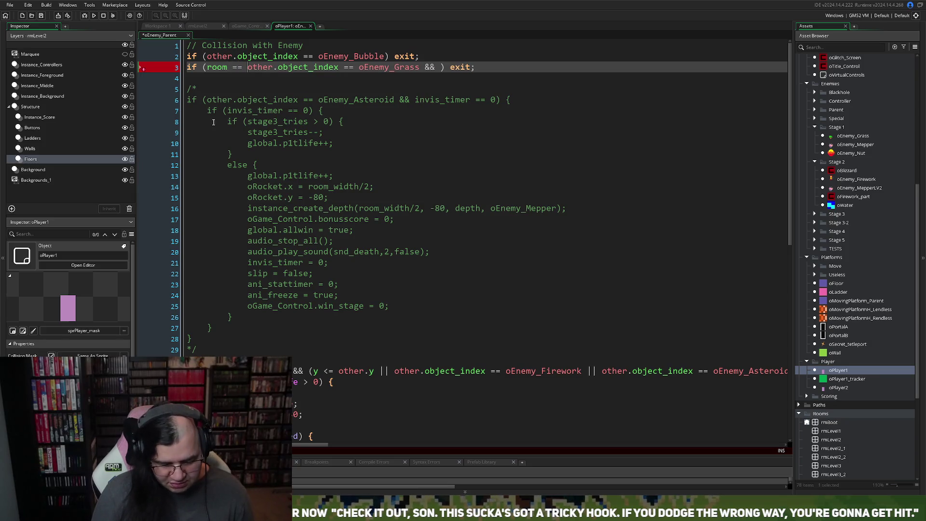
pyautogui.write(' rmLeve')
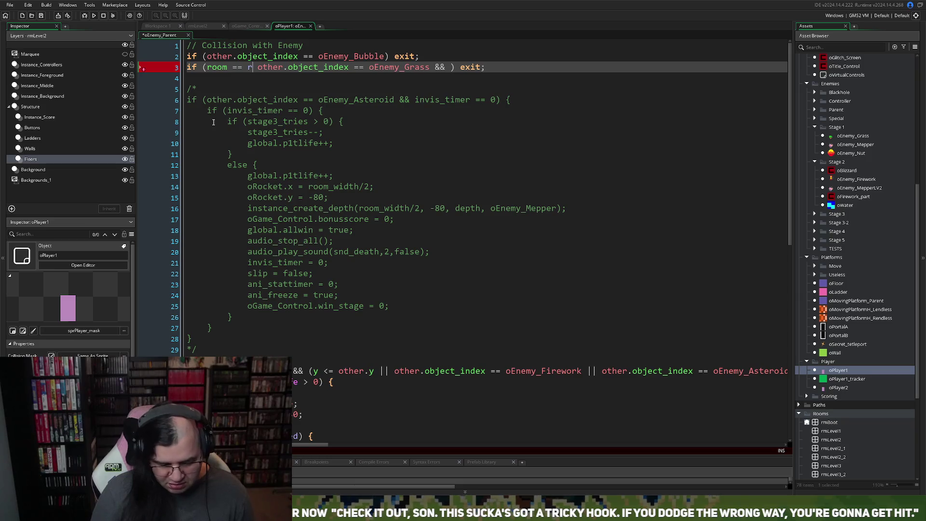
pyautogui.click(312, 83)
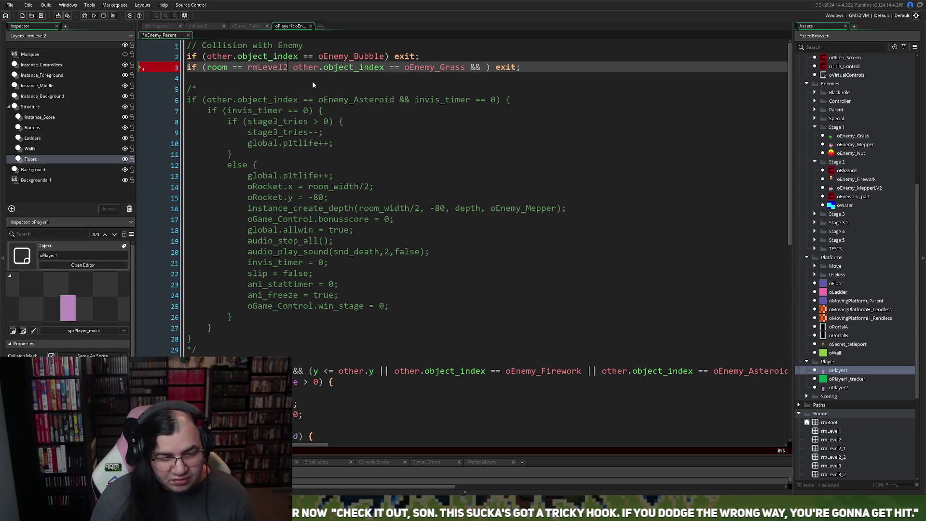
pyautogui.write('&&')
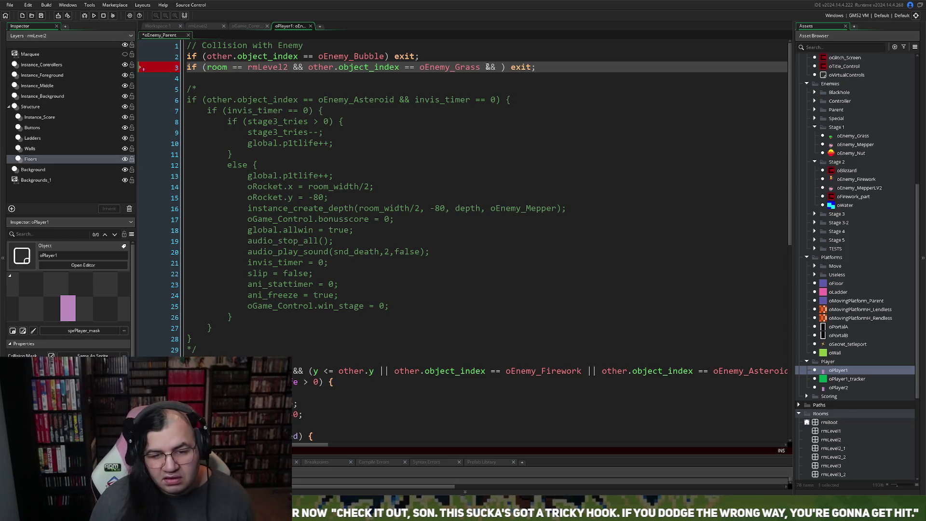
pyautogui.click(501, 68)
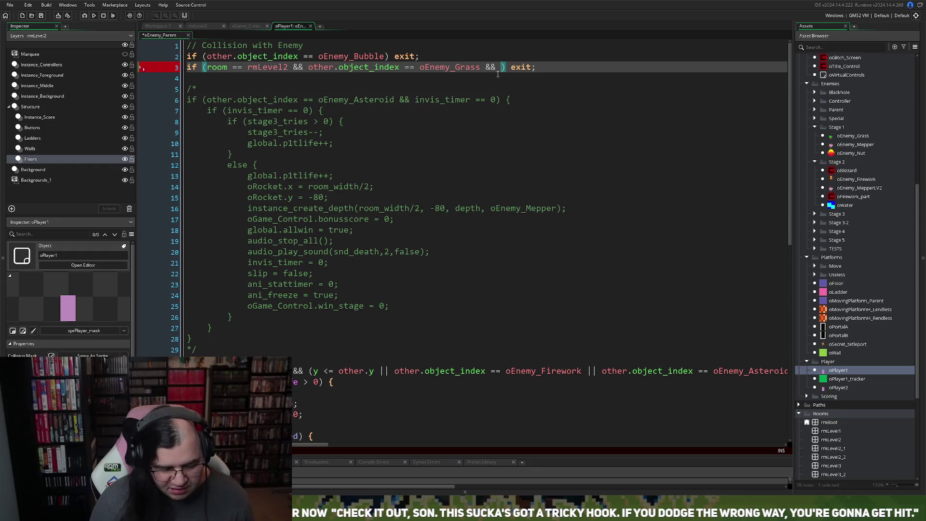
pyautogui.write('oBli')
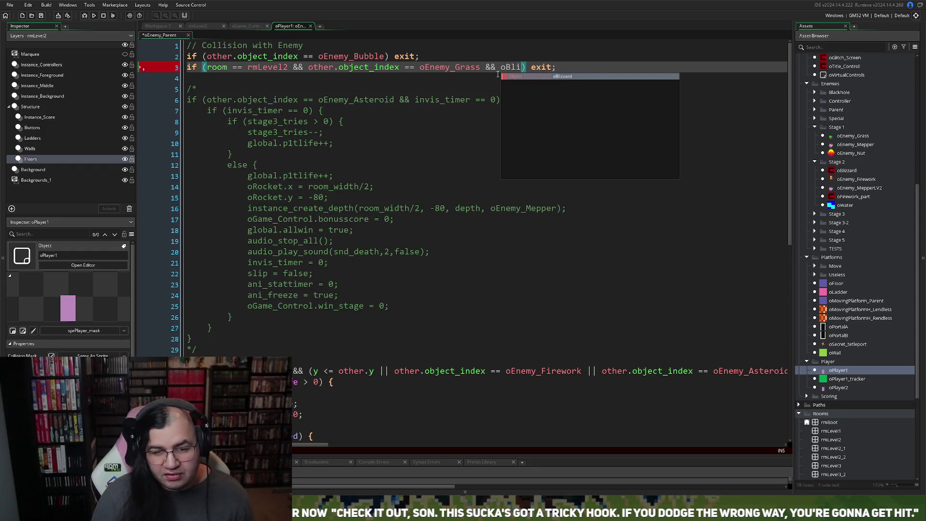
pyautogui.press('Return')
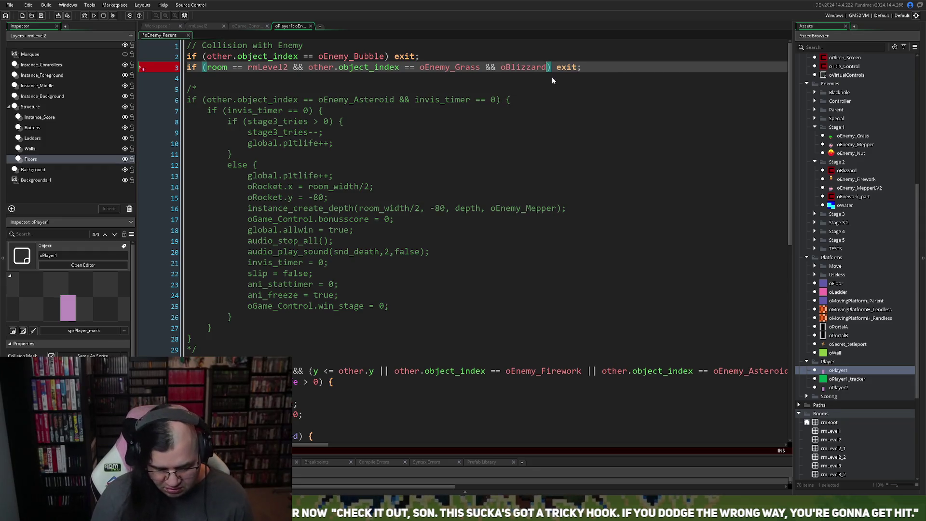
pyautogui.write('.ai_')
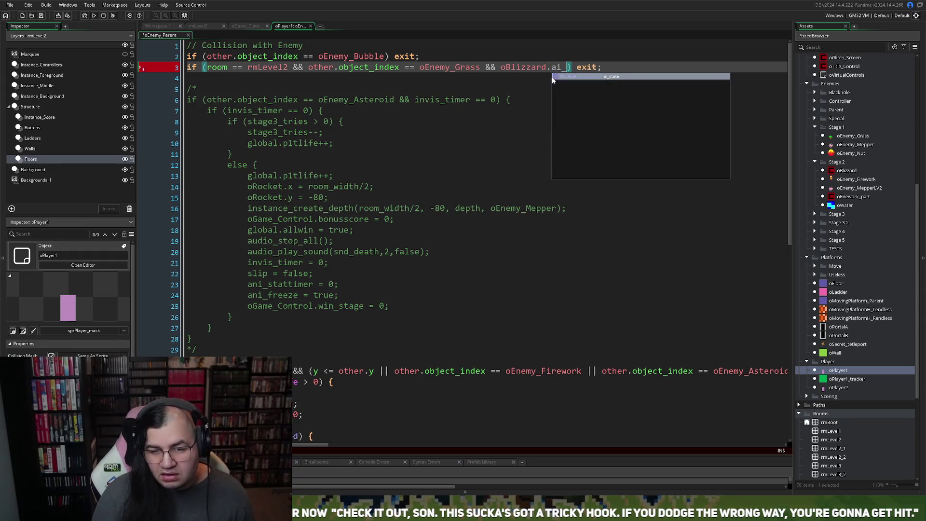
pyautogui.click(608, 77)
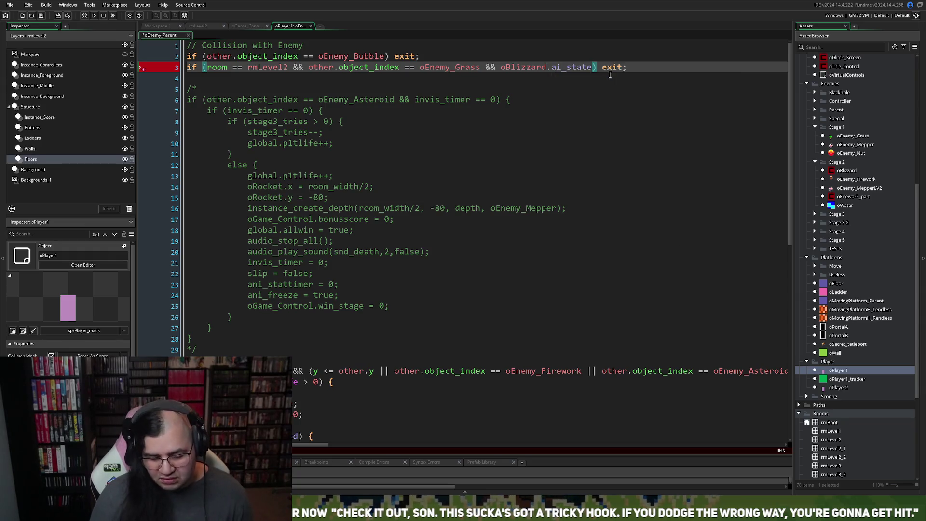
pyautogui.write('== 1')
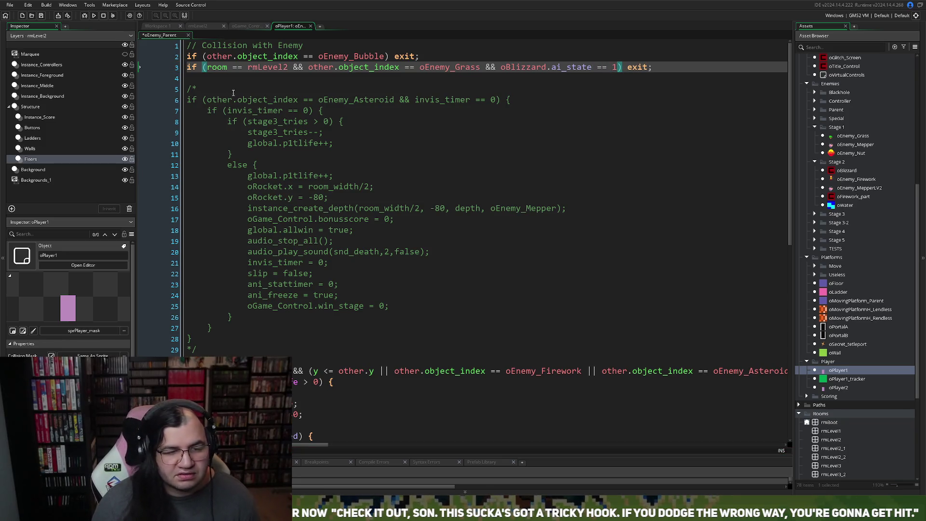
pyautogui.click(41, 15)
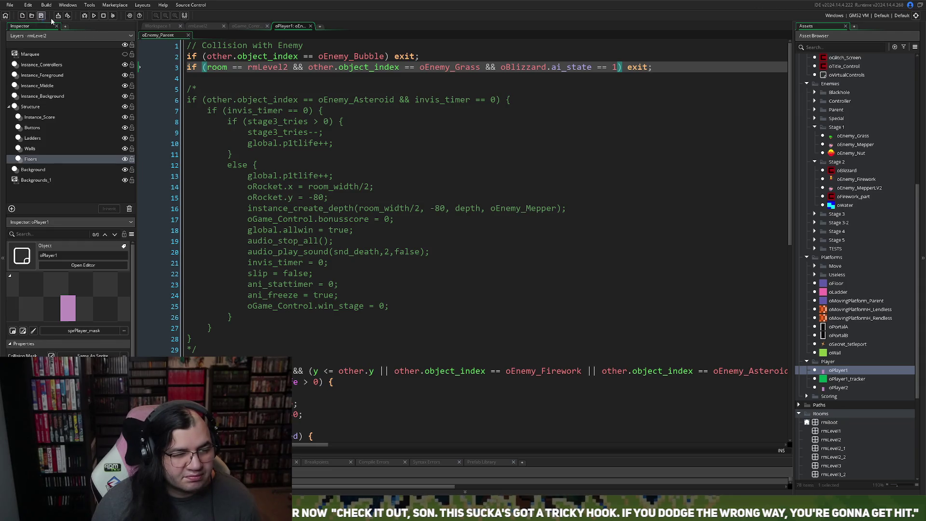
# Step: Rebuild and run the game, starting at stage 2 from the title menu
pyautogui.click(95, 16)
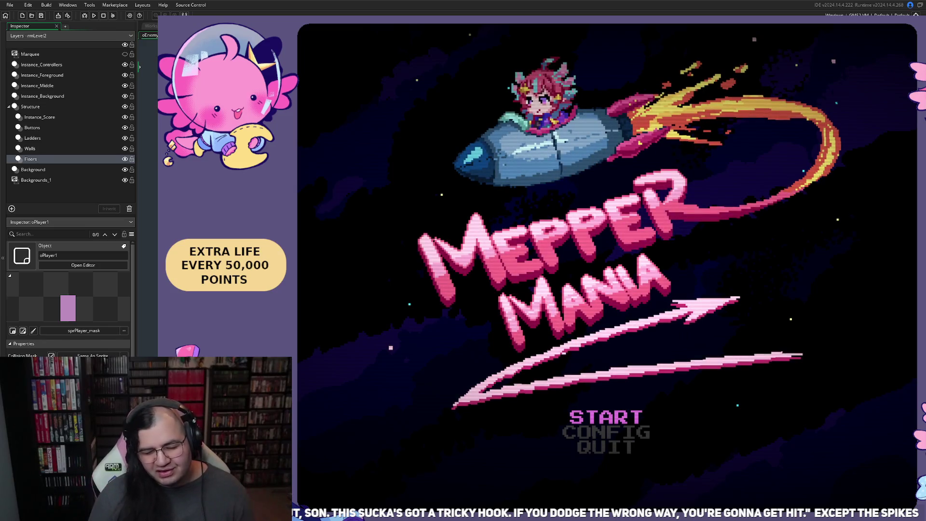
pyautogui.press('Return')
pyautogui.press('Down')
pyautogui.press('Right')
pyautogui.press('Up')
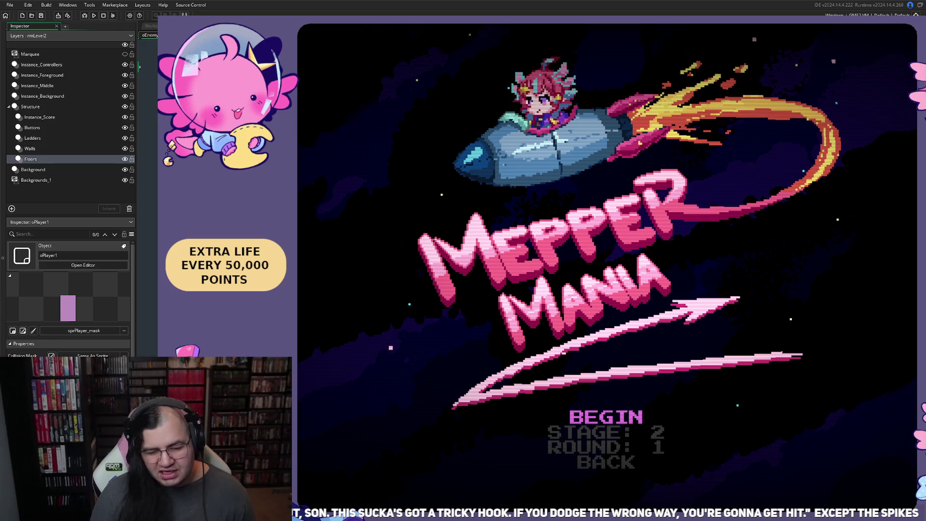
pyautogui.press('Return')
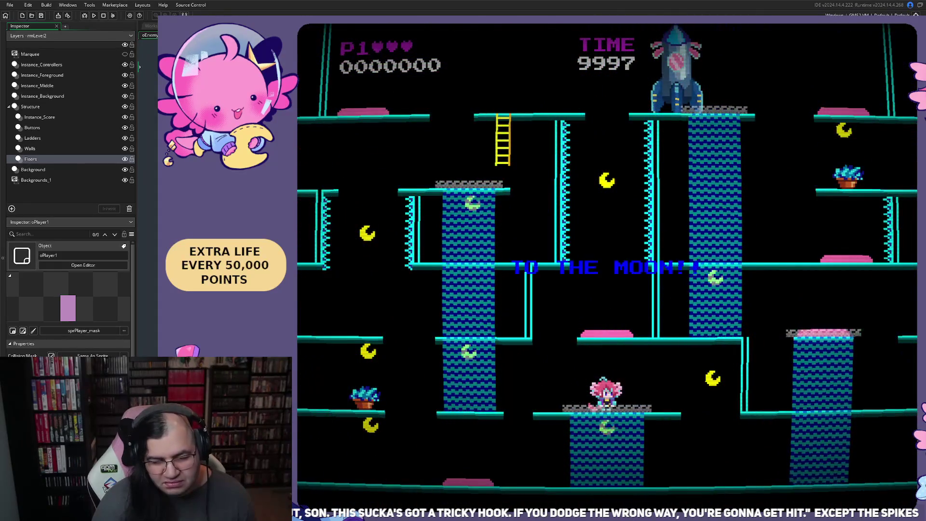
# Step: Play the level with the arrow keys, riding the geyser and climbing to the top platform
pyautogui.press('Left')
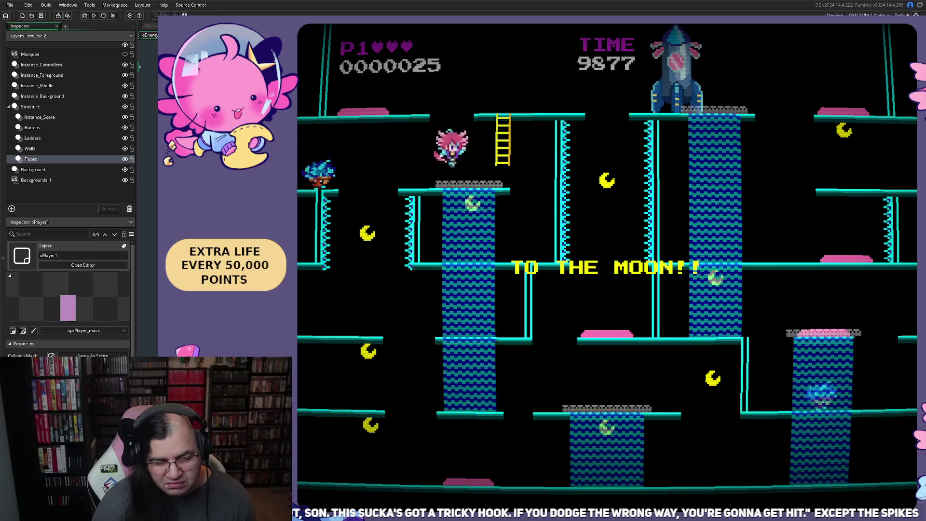
pyautogui.press('Right')
pyautogui.press('Up')
pyautogui.press('Left')
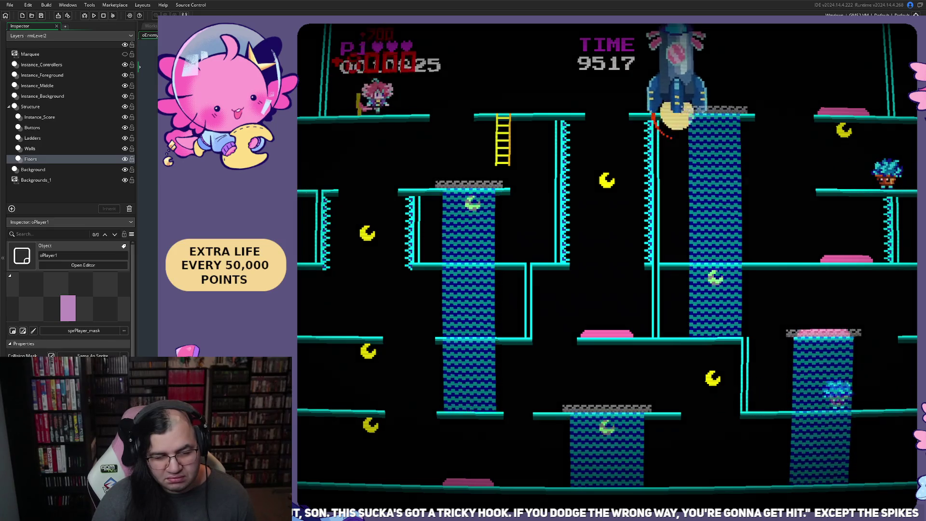
pyautogui.press('Right')
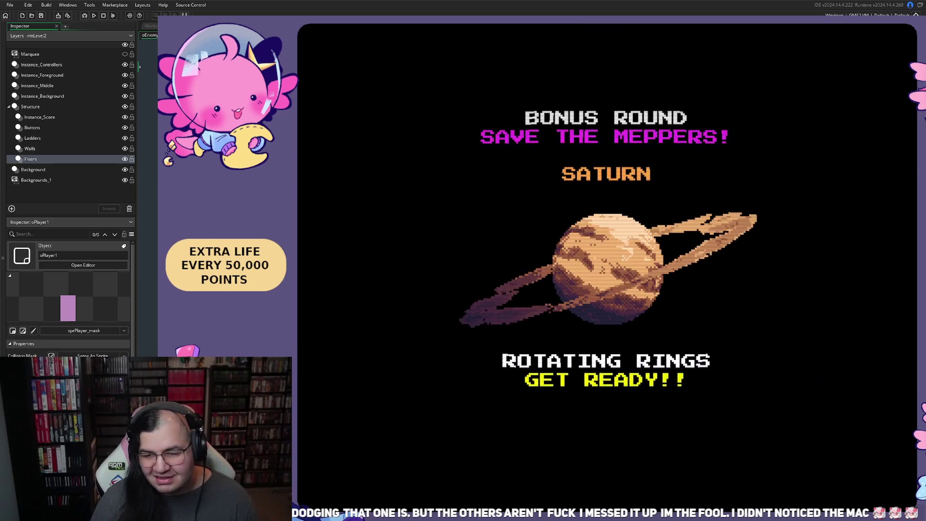
# Step: Leave the running game and switch to the rmLevel2 room editor tab
pyautogui.hotkey('alt', 'Tab')
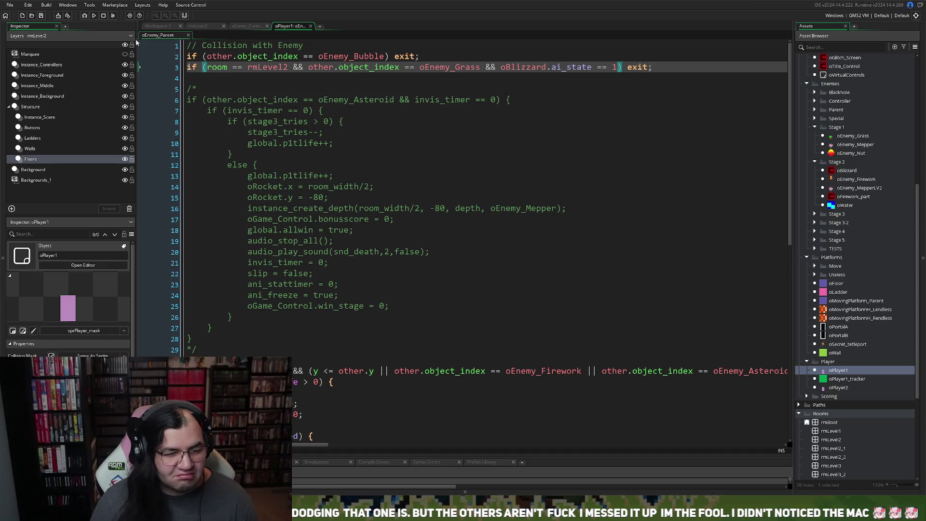
pyautogui.click(199, 26)
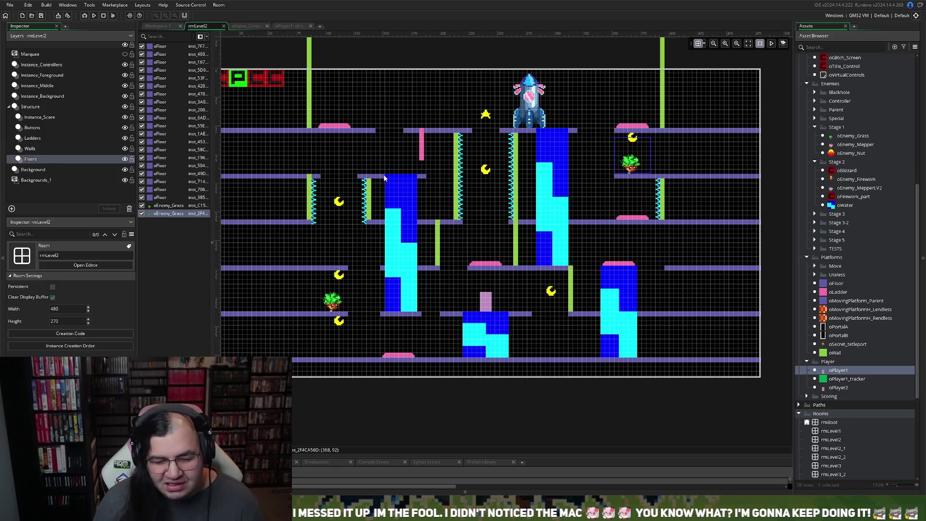
# Step: Scroll the rmLevel2 view so the whole room fits for a screenshot
pyautogui.scroll(2, 432, 299)
pyautogui.scroll(-2, 432, 299)
pyautogui.hscroll(-2, 429, 299)
pyautogui.hscroll(2, 429, 299)
pyautogui.scroll(-2, 429, 299)
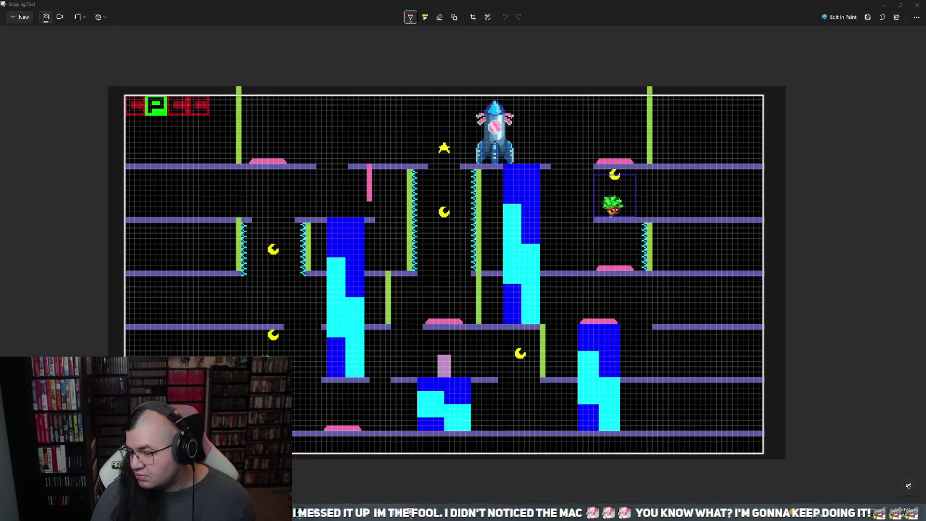
# Step: Pick the Snipping Tool pen and set its colour to yellow
pyautogui.scroll(1, 302, 182)
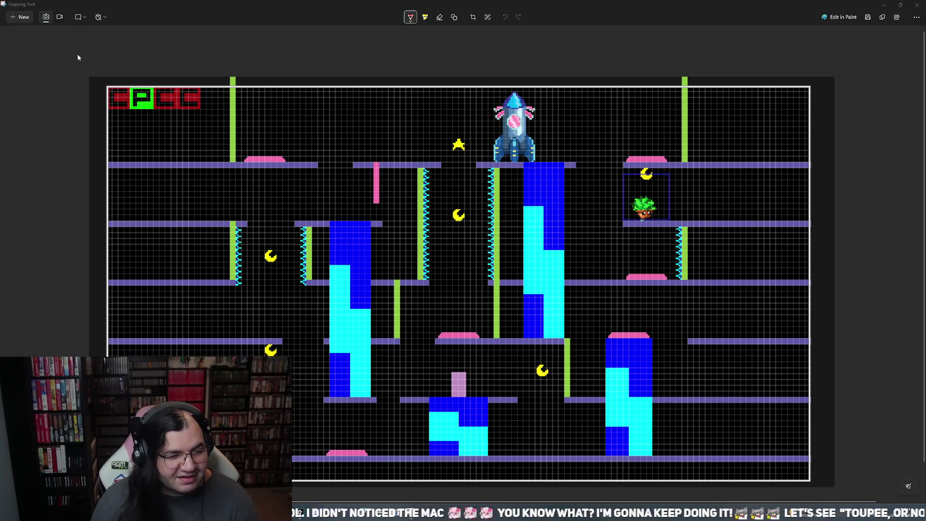
pyautogui.click(409, 19)
pyautogui.click(410, 19)
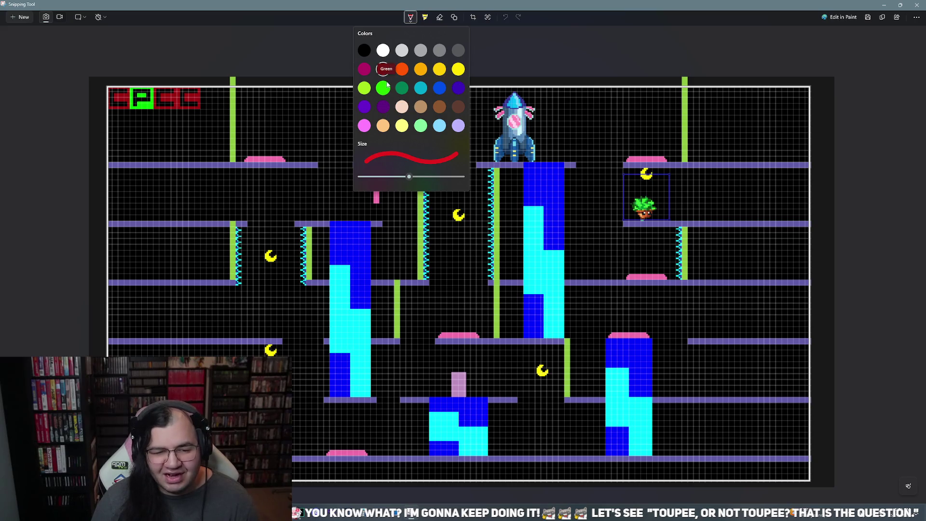
pyautogui.click(384, 71)
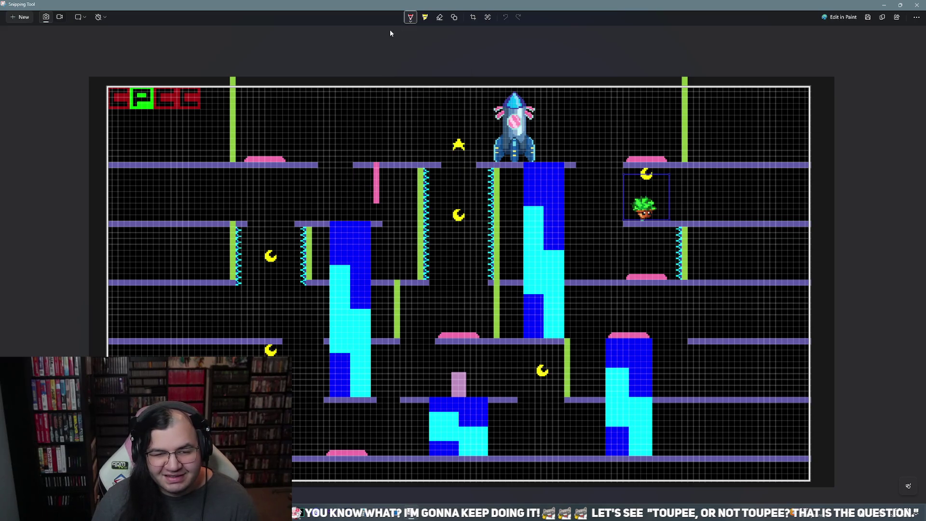
pyautogui.click(408, 18)
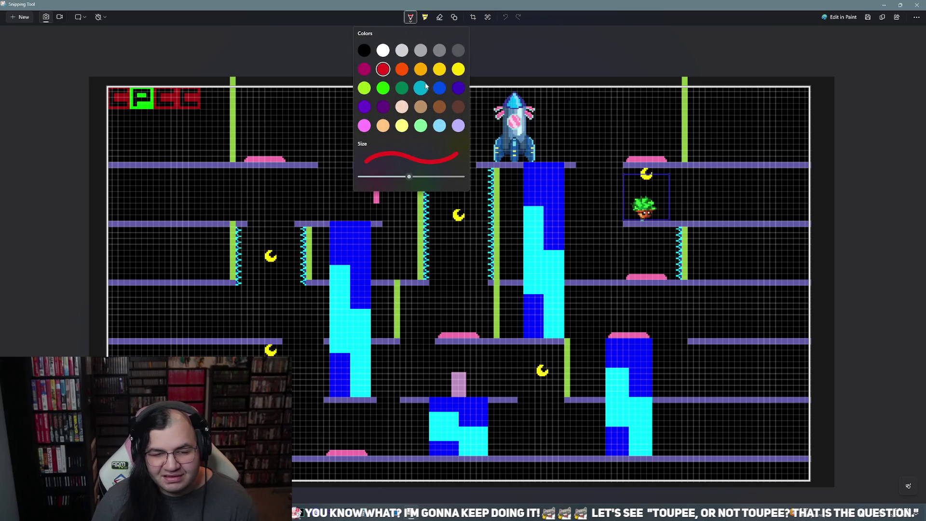
pyautogui.click(459, 70)
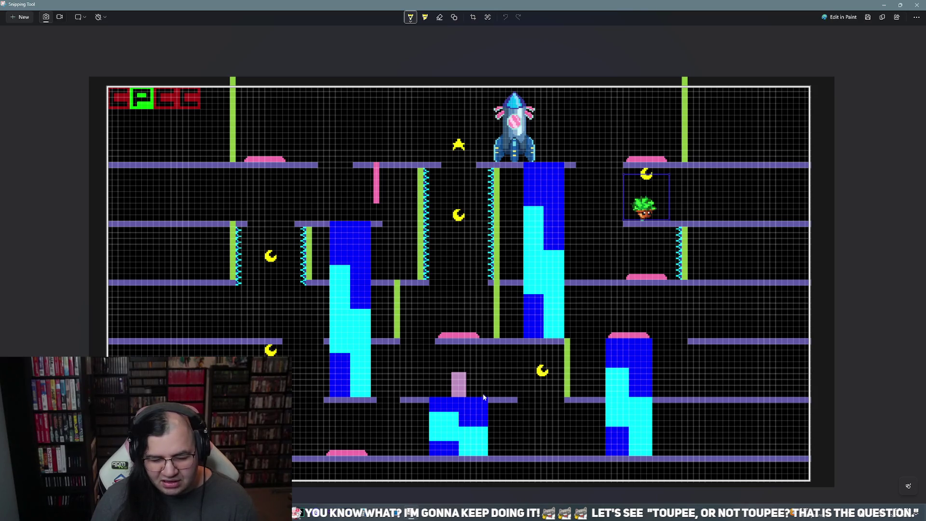
# Step: Dot the lower blue block and the left blue column in yellow, then return to GameMaker
pyautogui.moveTo(456, 414); pyautogui.dragTo(455, 413)
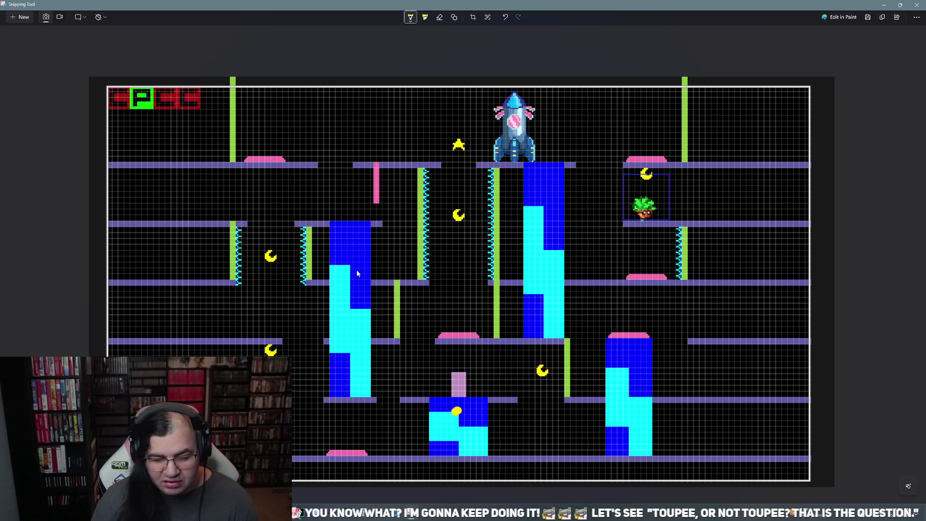
pyautogui.moveTo(349, 236); pyautogui.dragTo(355, 243)
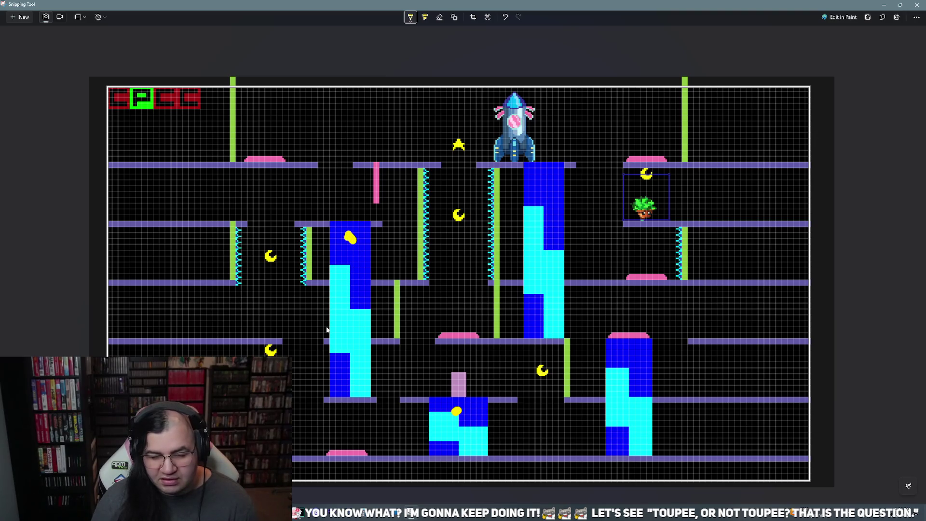
pyautogui.moveTo(338, 15)
pyautogui.mouseDown()
pyautogui.moveTo(383, 18)
pyautogui.moveTo(238, 298)
pyautogui.moveTo(291, 347)
pyautogui.mouseUp()
pyautogui.hotkey('alt', 'Tab')
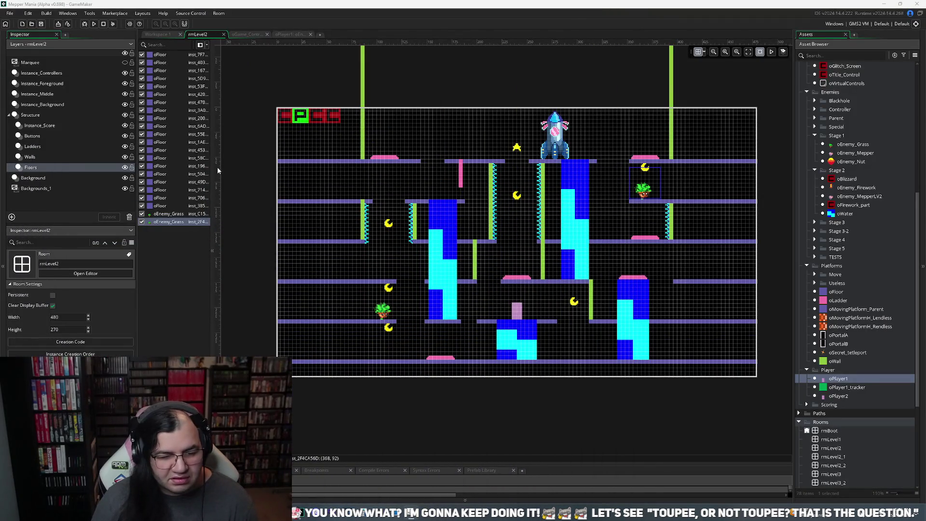
# Step: Toggle the Instance_Background layer repeatedly to compare the room with and without it
pyautogui.click(124, 104)
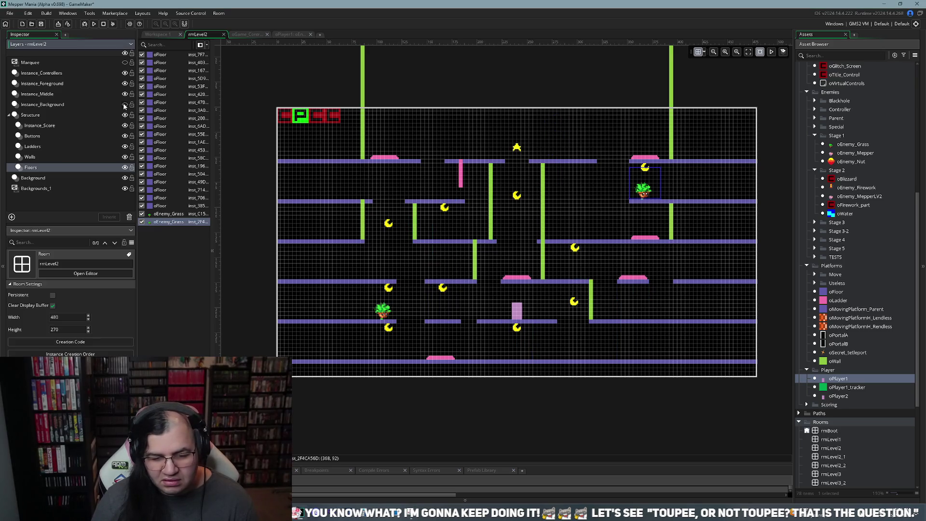
pyautogui.click(124, 105)
pyautogui.click(125, 104)
pyautogui.click(125, 105)
pyautogui.click(124, 105)
pyautogui.click(124, 104)
pyautogui.click(124, 105)
pyautogui.click(124, 104)
pyautogui.click(124, 105)
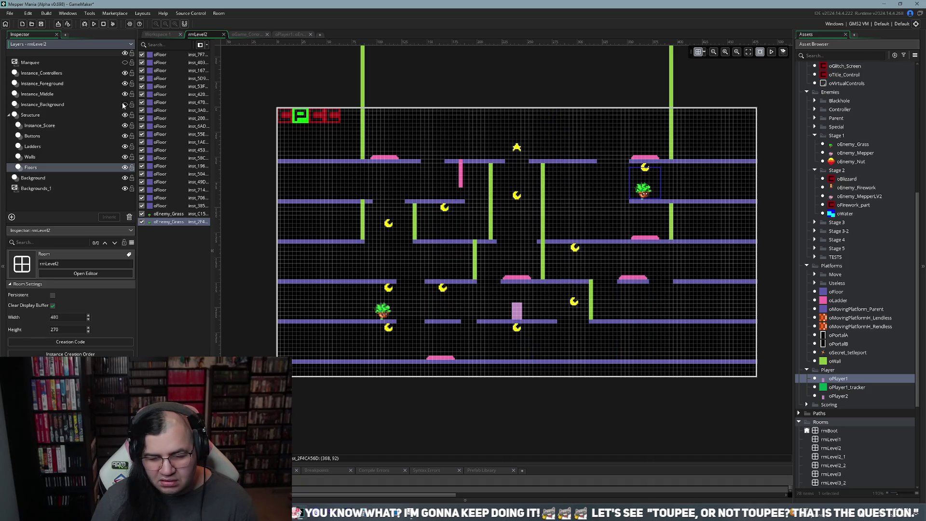
pyautogui.click(123, 104)
pyautogui.click(123, 104)
pyautogui.click(123, 105)
pyautogui.click(122, 104)
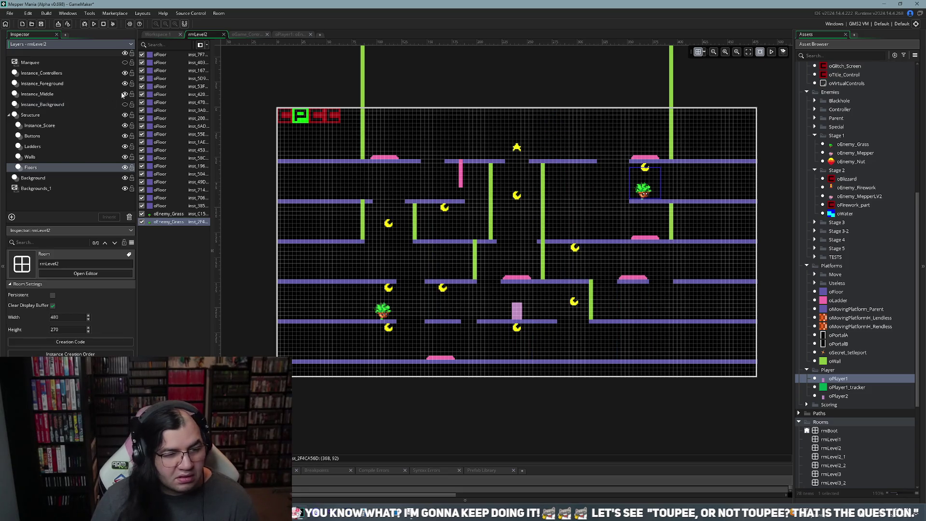
# Step: Show the layer once more, hide it again, and move the screenshot window to the middle
pyautogui.click(125, 104)
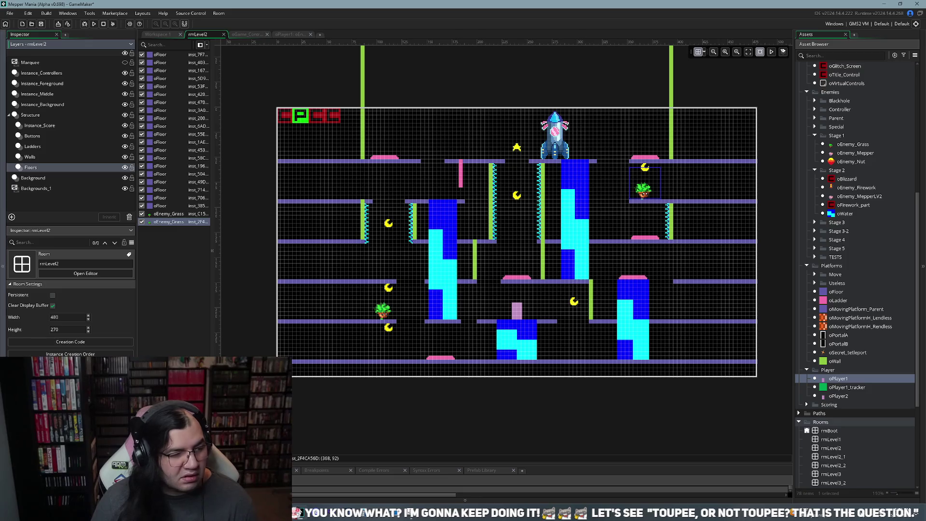
pyautogui.click(125, 105)
pyautogui.moveTo(232, 168)
pyautogui.mouseDown()
pyautogui.moveTo(536, 369)
pyautogui.moveTo(546, 361)
pyautogui.moveTo(556, 103)
pyautogui.mouseUp()
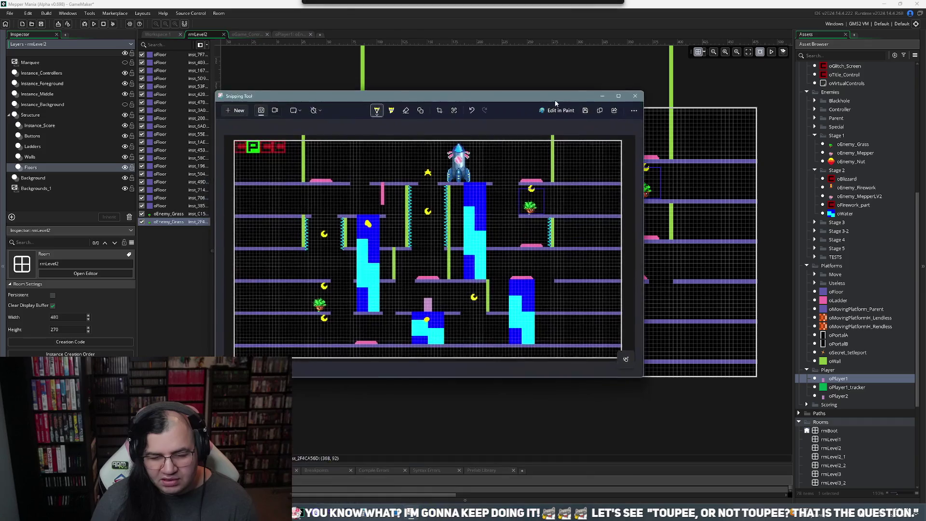
# Step: Maximize the screenshot window and add two more yellow dots on the level, including the tall middle column
pyautogui.click(619, 95)
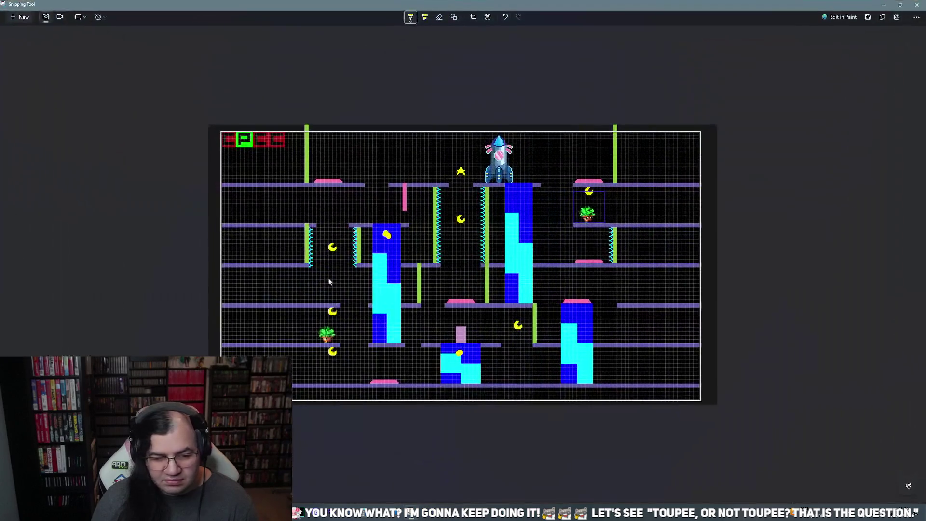
pyautogui.click(388, 313)
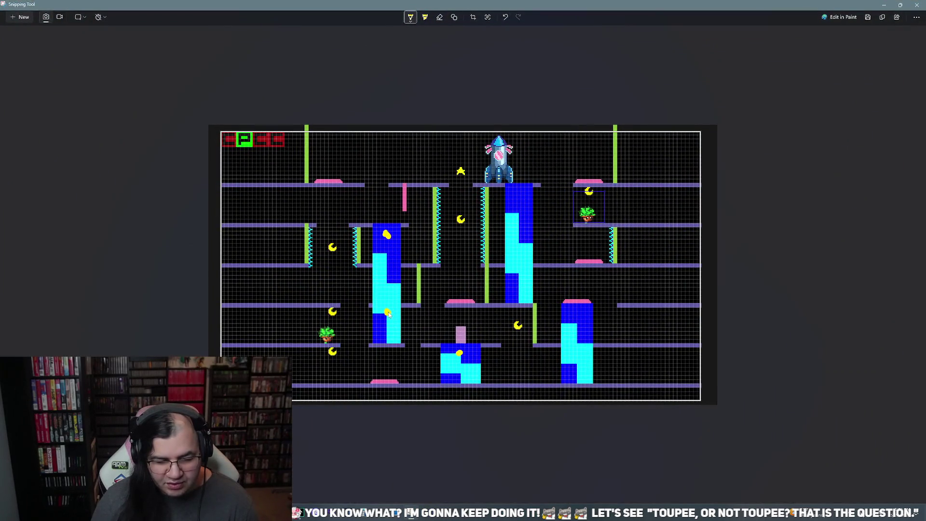
pyautogui.click(518, 274)
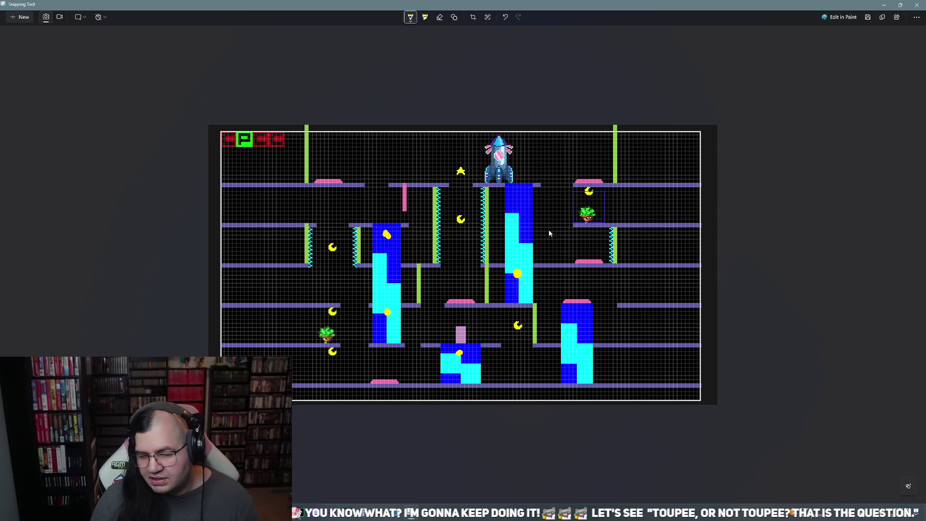
pyautogui.click(411, 17)
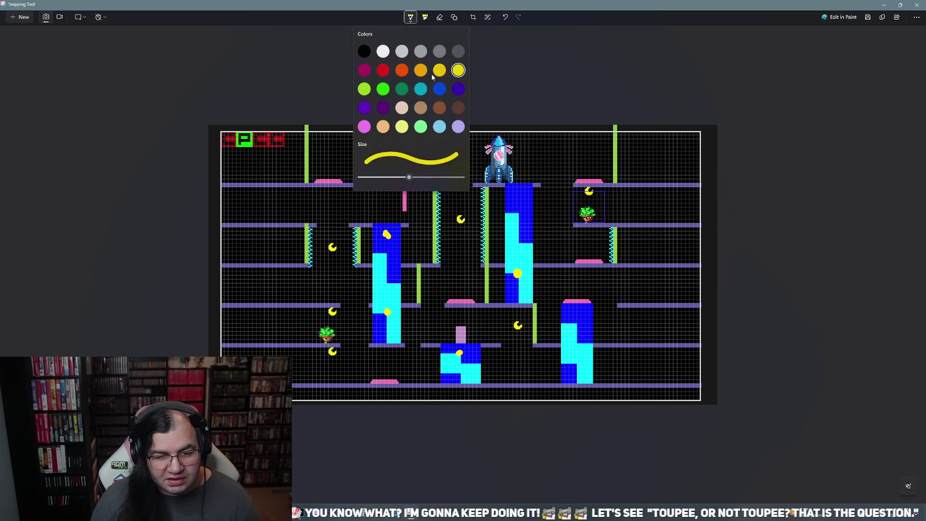
# Step: Switch the pen to red and sketch route strokes by the middle pad, the water columns and the rocket
pyautogui.click(383, 75)
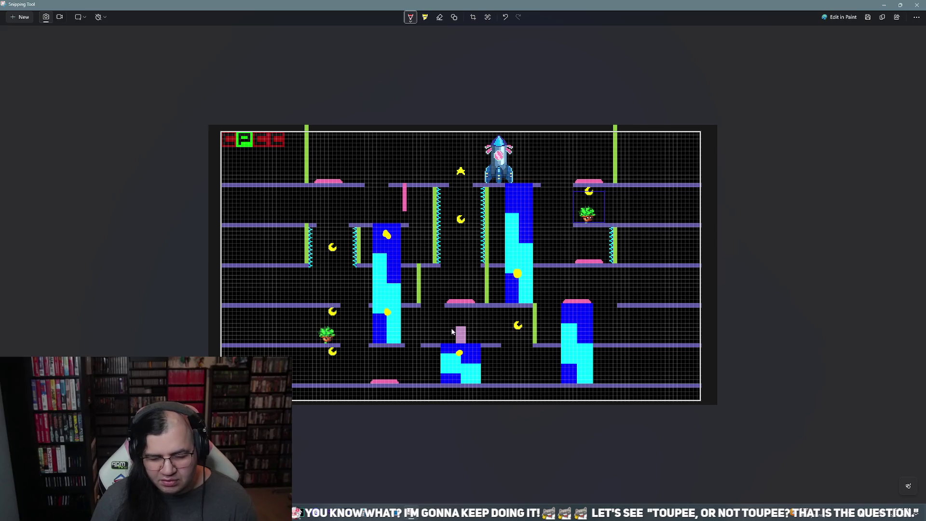
pyautogui.moveTo(475, 328)
pyautogui.mouseDown()
pyautogui.moveTo(508, 328)
pyautogui.moveTo(511, 366)
pyautogui.moveTo(315, 366)
pyautogui.mouseUp()
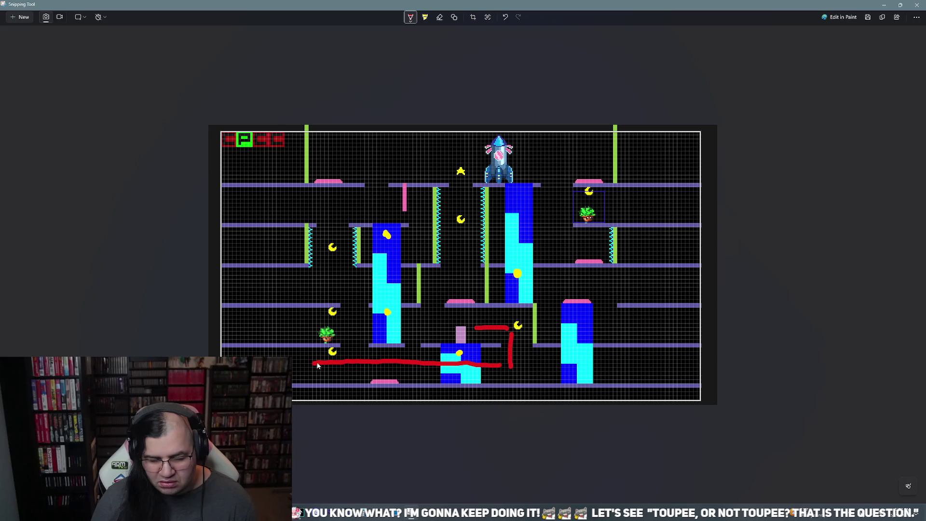
pyautogui.moveTo(620, 362)
pyautogui.mouseDown()
pyautogui.moveTo(578, 366)
pyautogui.moveTo(581, 284)
pyautogui.moveTo(516, 278)
pyautogui.mouseUp()
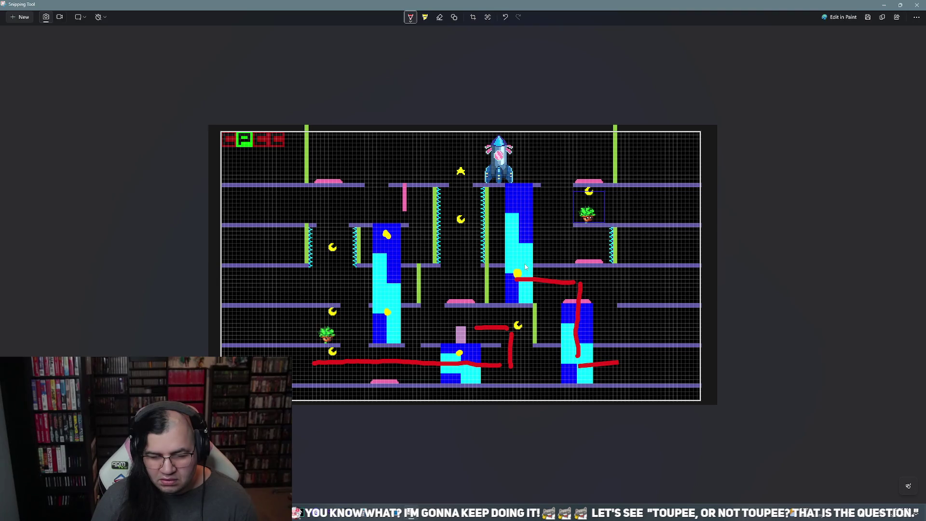
pyautogui.moveTo(524, 267)
pyautogui.mouseDown()
pyautogui.moveTo(521, 250)
pyautogui.moveTo(583, 249)
pyautogui.moveTo(535, 239)
pyautogui.mouseUp()
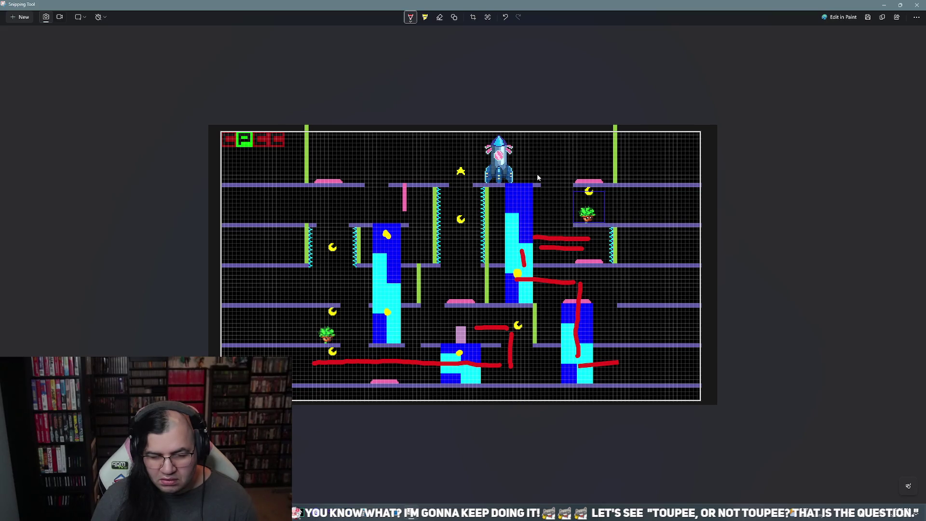
pyautogui.moveTo(522, 172)
pyautogui.mouseDown()
pyautogui.moveTo(555, 181)
pyautogui.moveTo(557, 201)
pyautogui.moveTo(619, 203)
pyautogui.mouseUp()
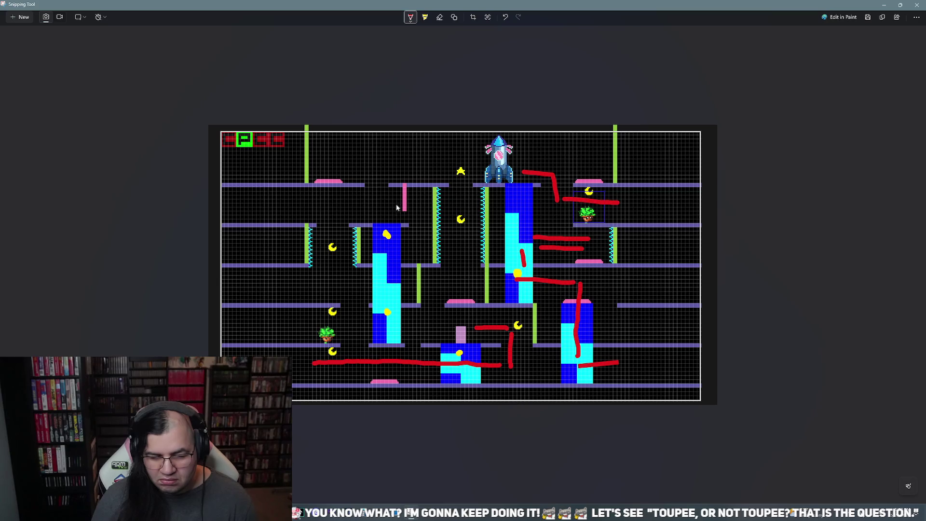
# Step: Draw the red route across the left floors, up the left water column and toward the top platform
pyautogui.moveTo(301, 201)
pyautogui.mouseDown()
pyautogui.moveTo(350, 203)
pyautogui.moveTo(334, 226)
pyautogui.mouseUp()
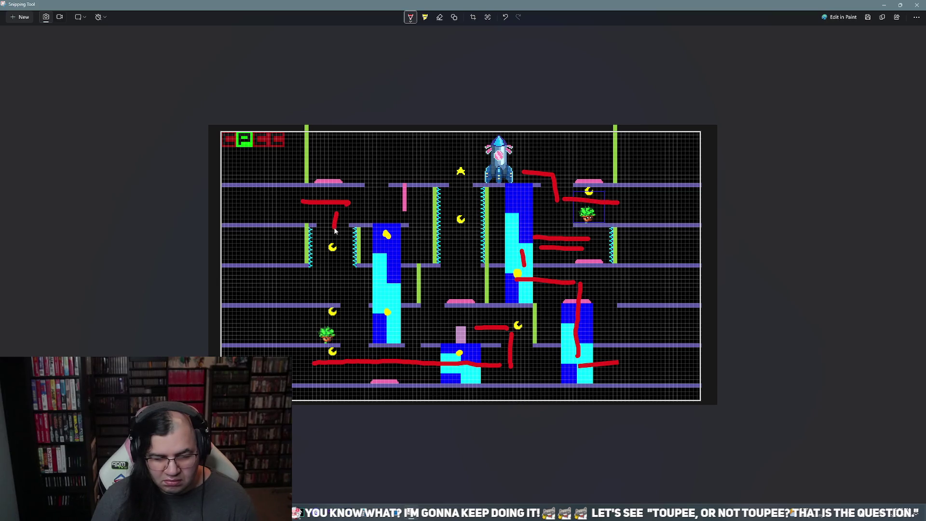
pyautogui.moveTo(334, 261); pyautogui.dragTo(334, 294)
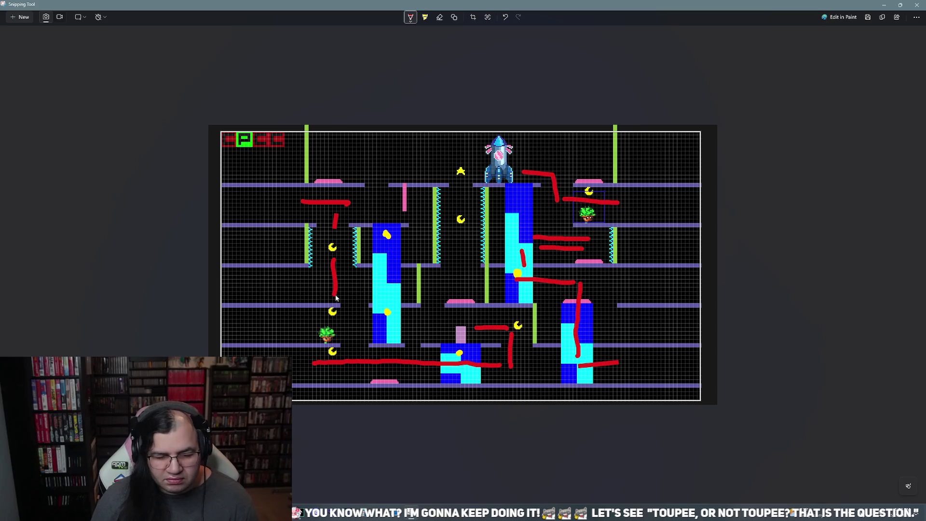
pyautogui.moveTo(337, 295); pyautogui.dragTo(353, 295)
pyautogui.moveTo(354, 305)
pyautogui.mouseDown()
pyautogui.moveTo(351, 323)
pyautogui.moveTo(393, 325)
pyautogui.mouseUp()
pyautogui.click(335, 322)
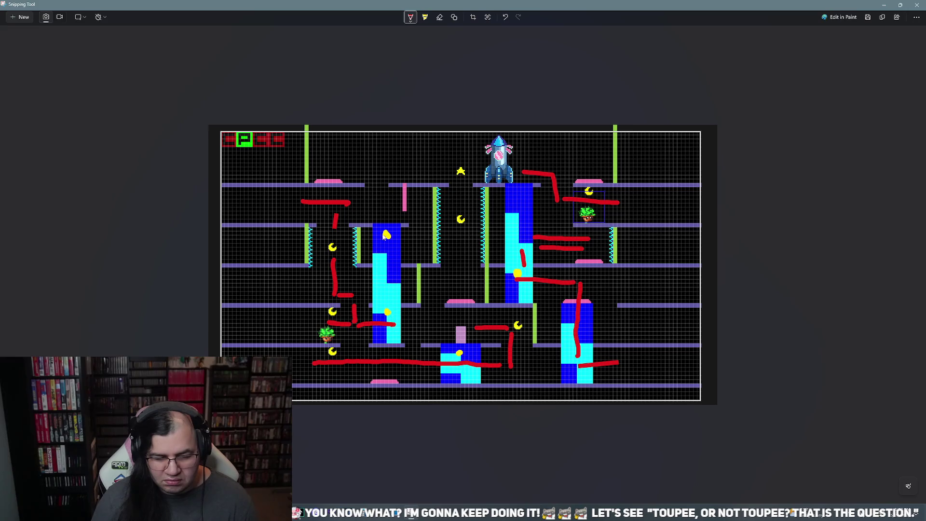
pyautogui.moveTo(386, 308)
pyautogui.mouseDown()
pyautogui.moveTo(385, 215)
pyautogui.moveTo(408, 186)
pyautogui.mouseUp()
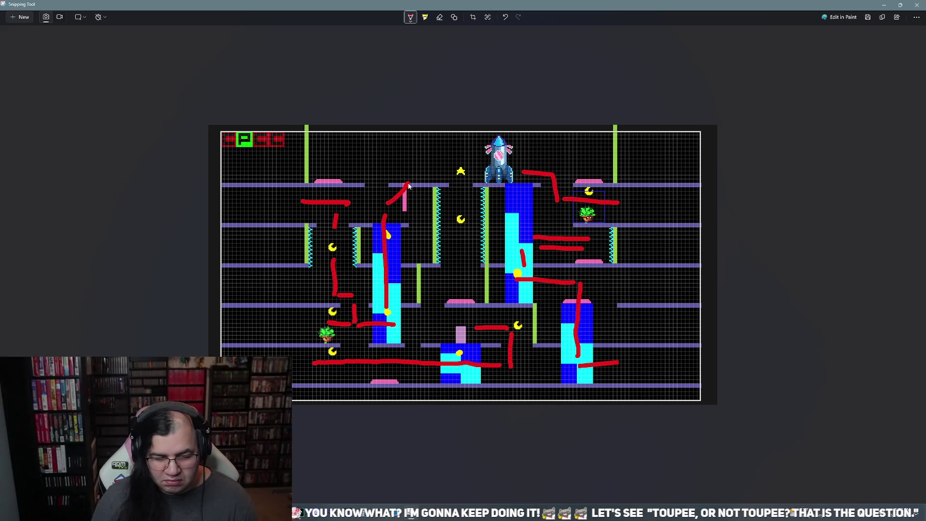
pyautogui.moveTo(409, 184)
pyautogui.mouseDown()
pyautogui.moveTo(338, 171)
pyautogui.moveTo(425, 159)
pyautogui.moveTo(460, 190)
pyautogui.mouseUp()
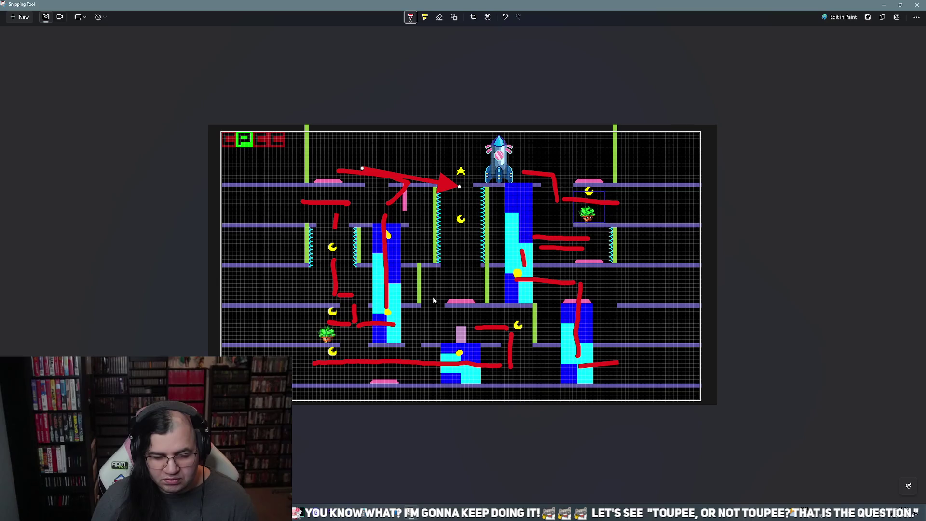
# Step: Undo the arrow straightening, add a curved red stroke near the middle, and close the screenshot
pyautogui.hotkey('ctrl', 'z')
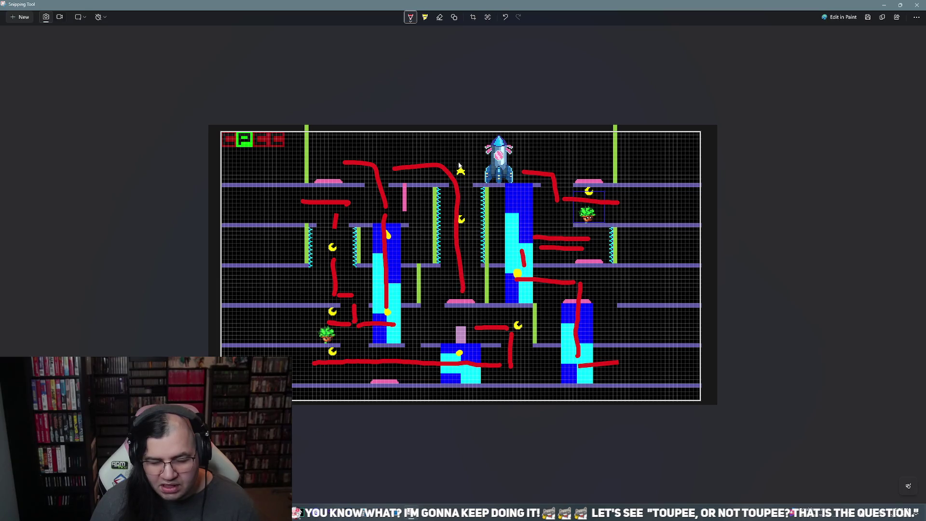
pyautogui.moveTo(448, 289); pyautogui.dragTo(425, 317)
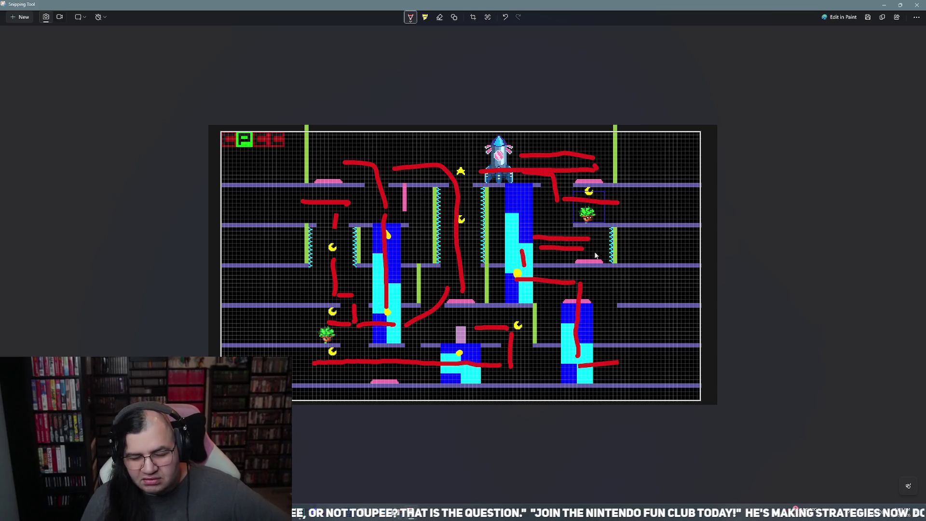
pyautogui.click(919, 7)
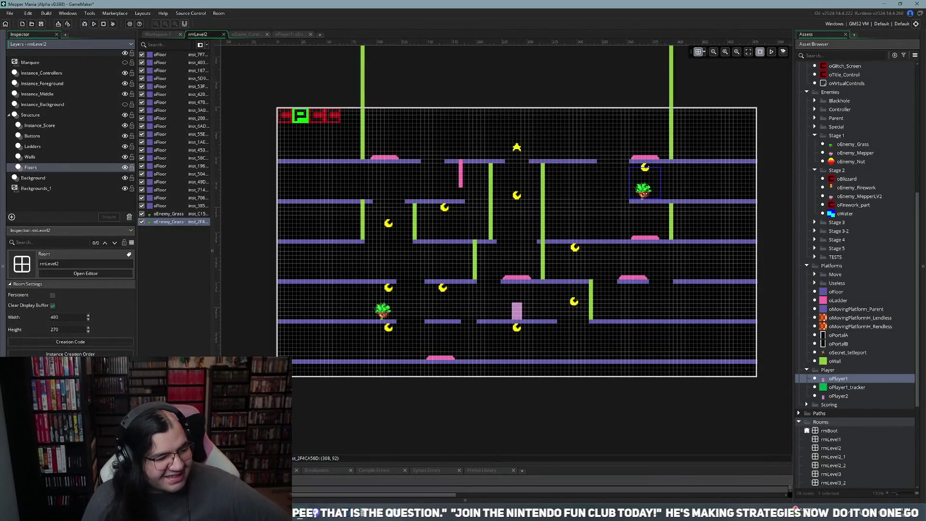
# Step: Run the game once, close it, make Instance_Background visible again, and relaunch the game
pyautogui.click(107, 27)
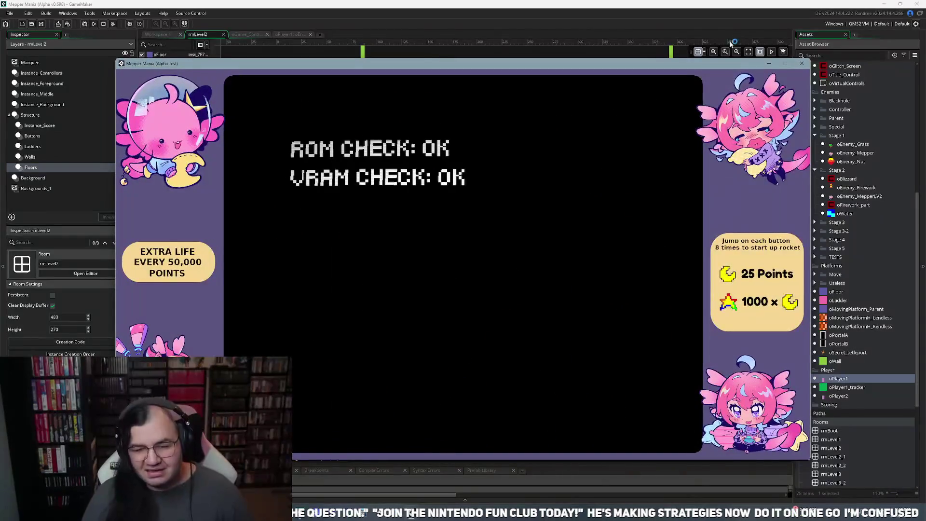
pyautogui.click(801, 63)
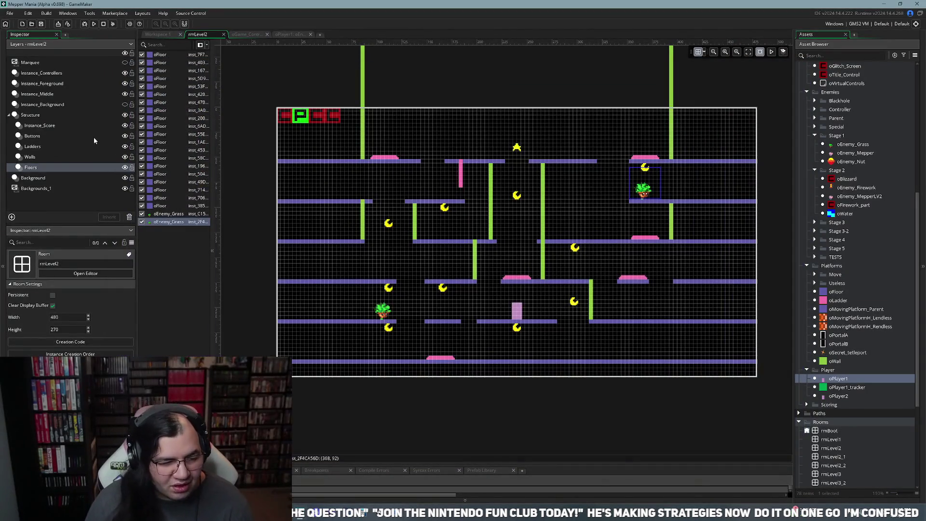
pyautogui.click(124, 105)
pyautogui.click(84, 24)
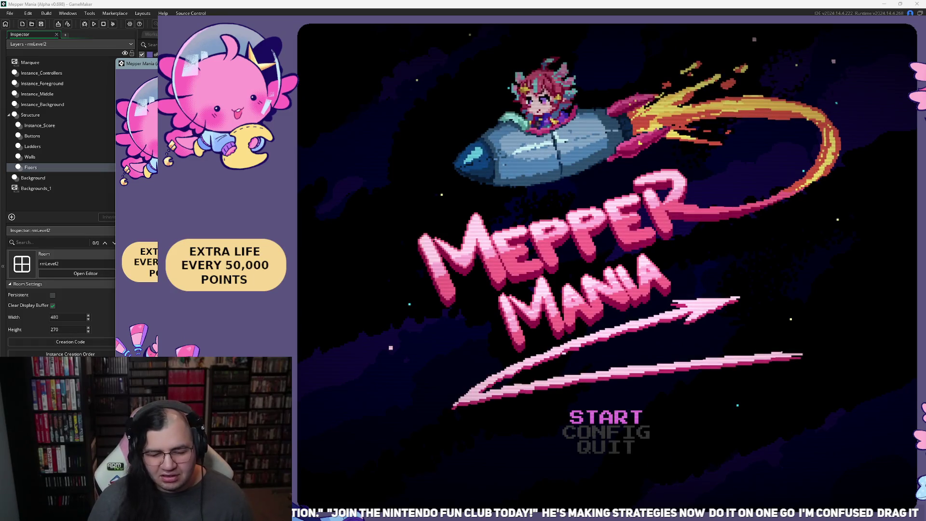
# Step: Start the game from BEGIN, run along the bottom floor, then pause and exit to the title
pyautogui.press('Return')
pyautogui.press('Down')
pyautogui.press('Up')
pyautogui.press('Return')
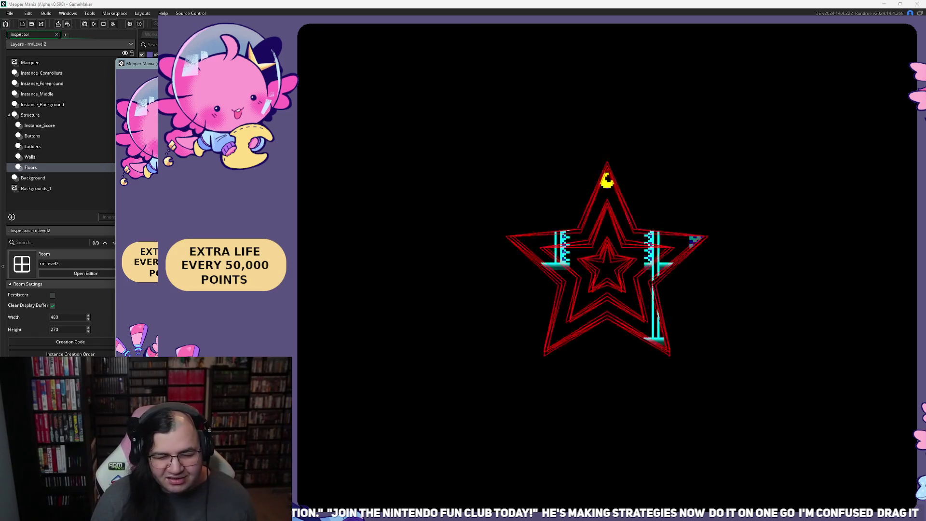
pyautogui.press('Right')
pyautogui.press('Left')
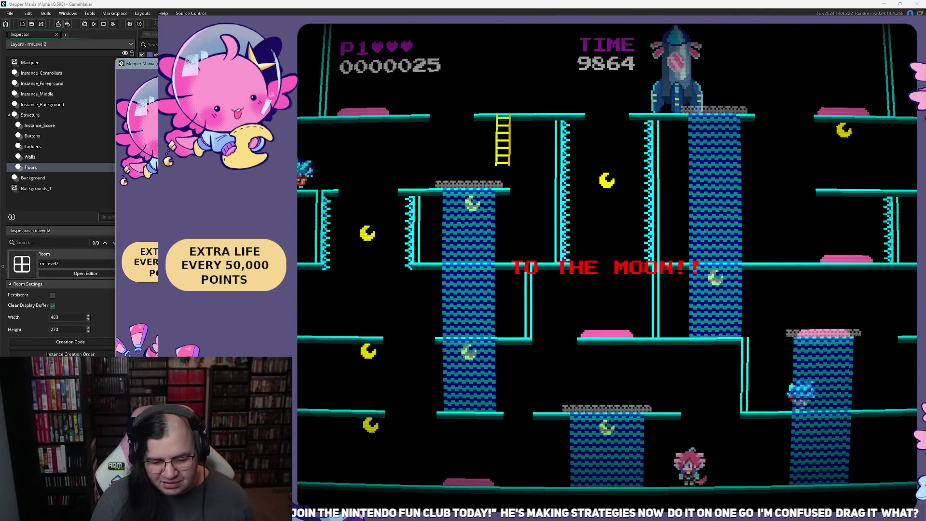
pyautogui.press('Left')
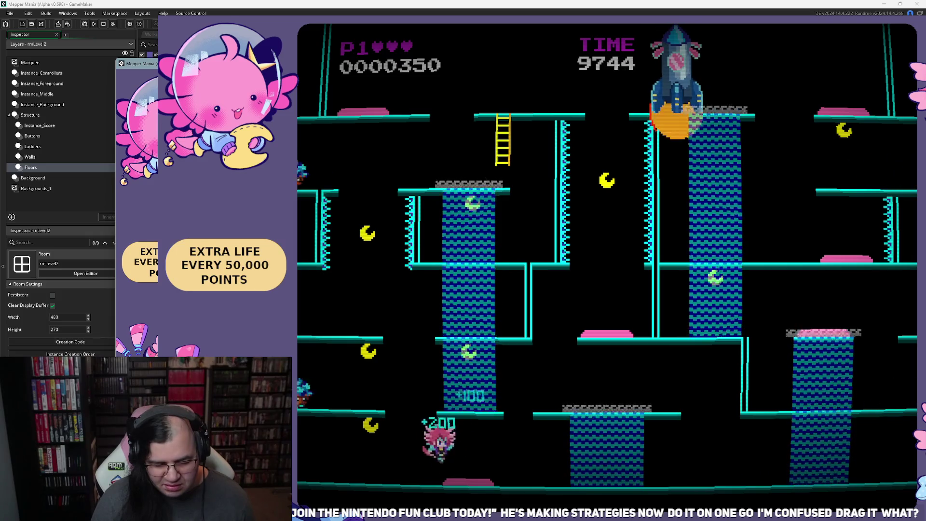
pyautogui.press('Left')
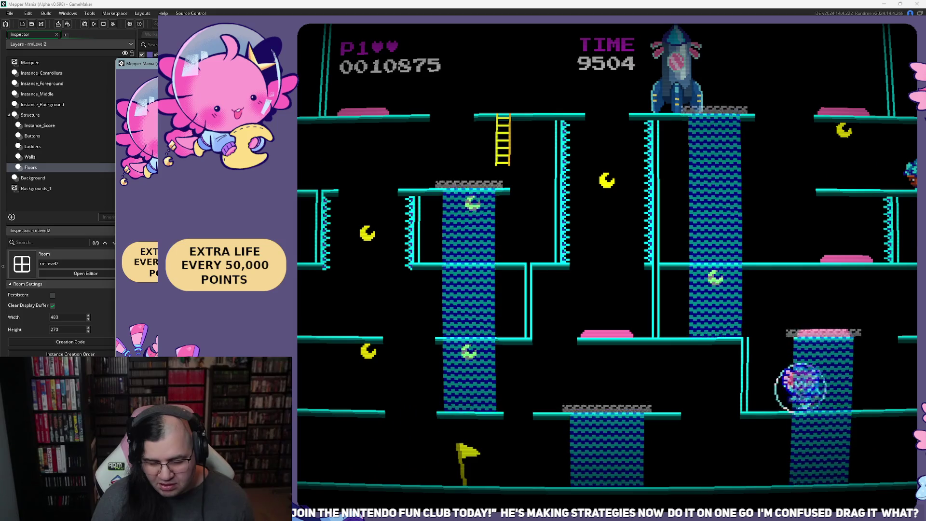
pyautogui.press('Escape')
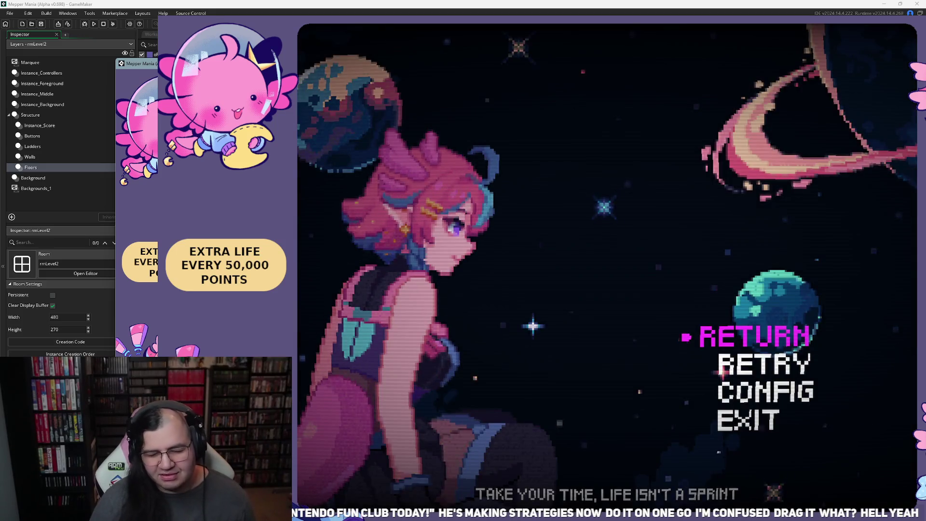
pyautogui.press('Return')
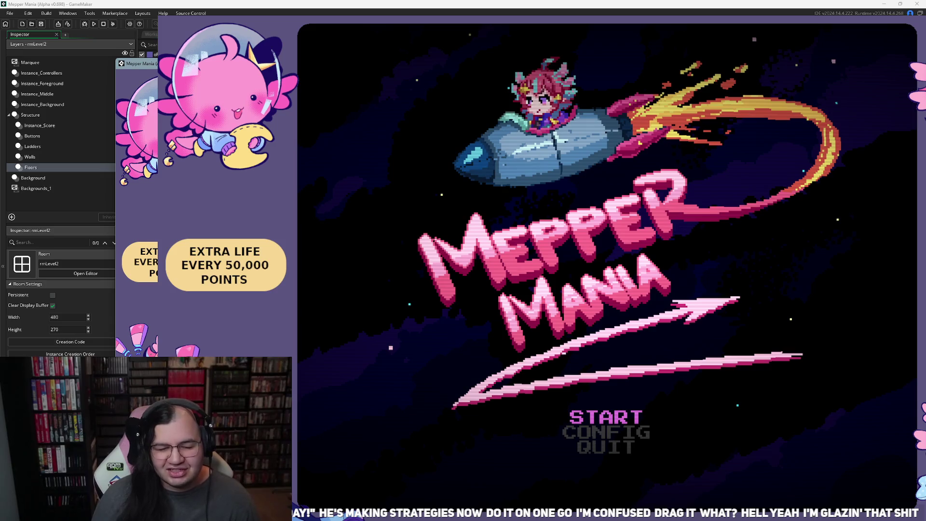
# Step: Start a new game, move the player left briefly, then pause and exit the level
pyautogui.press('Return')
pyautogui.press('Down')
pyautogui.press('Up')
pyautogui.press('Return')
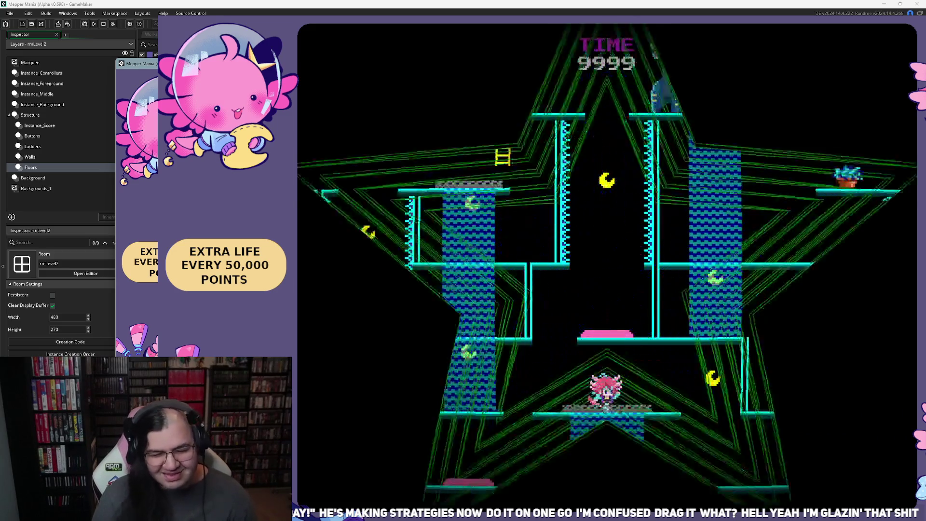
pyautogui.press('Left')
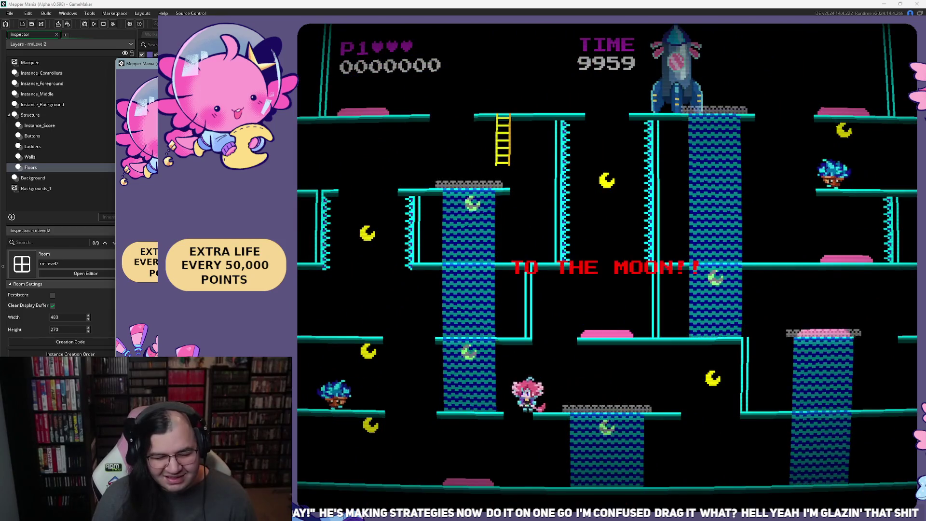
pyautogui.press('Left')
pyautogui.press('Escape')
pyautogui.press('Down')
pyautogui.press('Down')
pyautogui.press('Down')
pyautogui.press('Return')
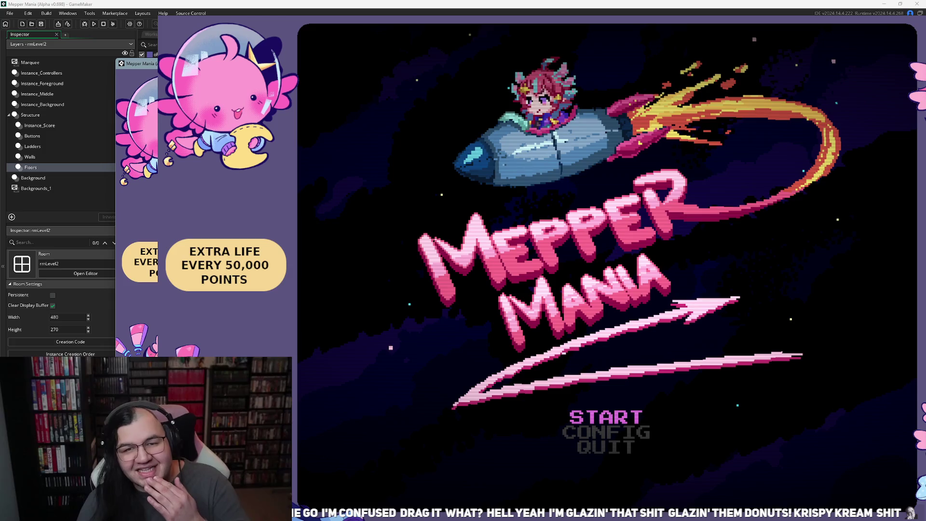
# Step: Set the title menu stage to 2 and begin it
pyautogui.press('Return')
pyautogui.press('Down')
pyautogui.press('Right')
pyautogui.press('Up')
pyautogui.press('Return')
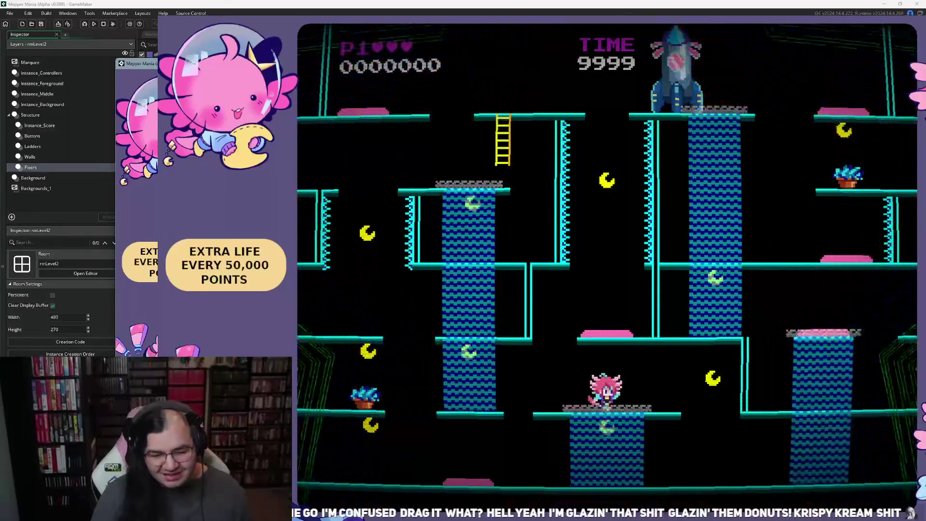
# Step: Drop to the bottom floor, climb the right-side platforms and collect the +8000 bonus
pyautogui.press('Right')
pyautogui.press('Left')
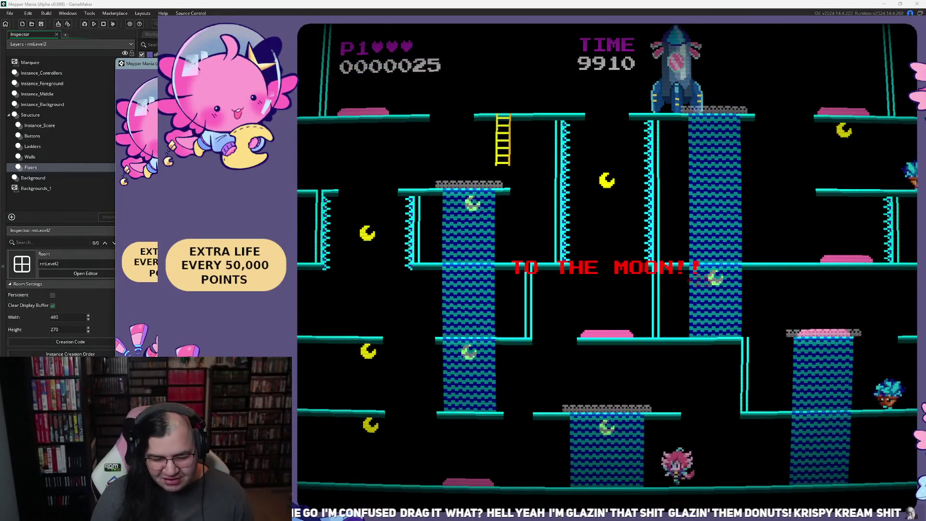
pyautogui.press('space')
pyautogui.press('Left')
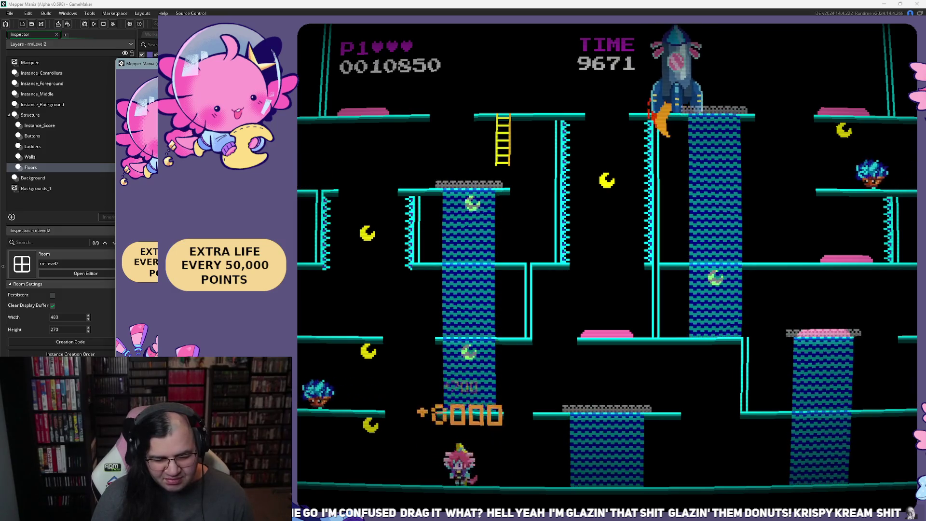
pyautogui.press('Right')
pyautogui.press('space')
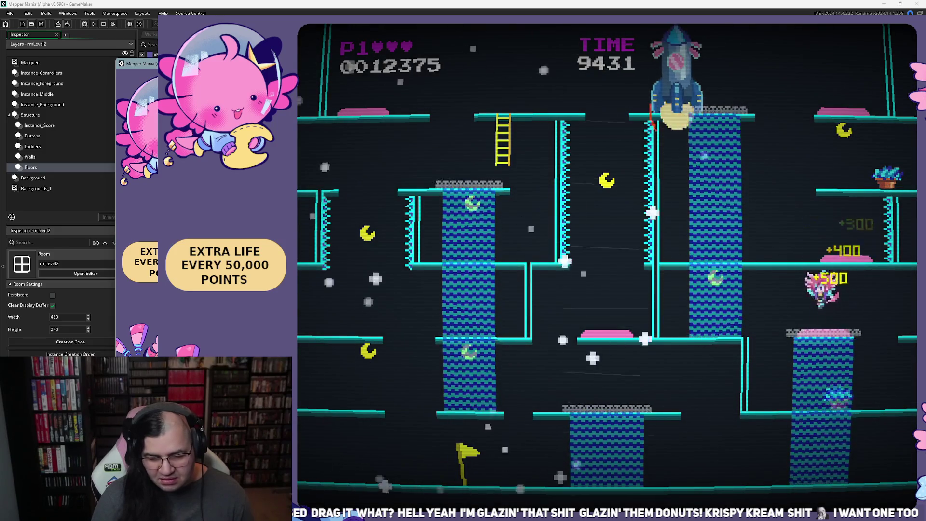
pyautogui.press('Right')
pyautogui.press('space')
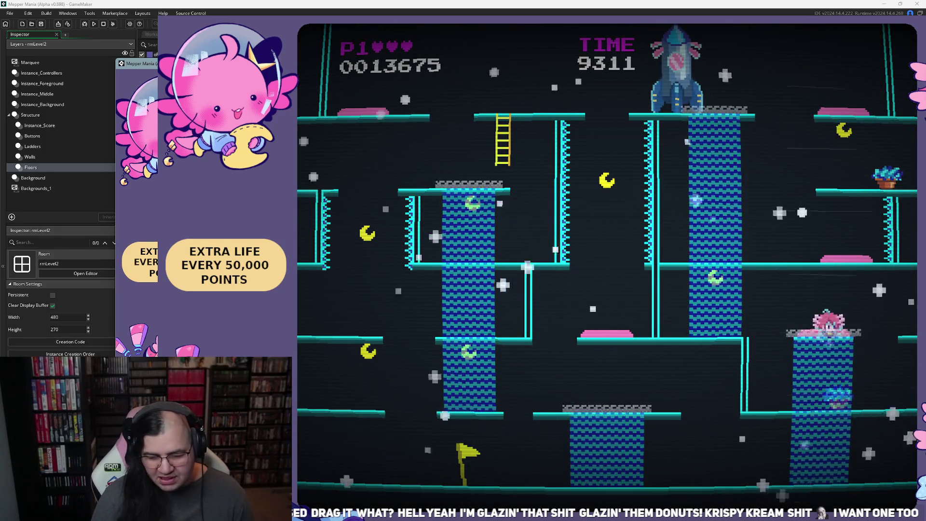
pyautogui.press('Right')
pyautogui.press('Left')
pyautogui.press('Left')
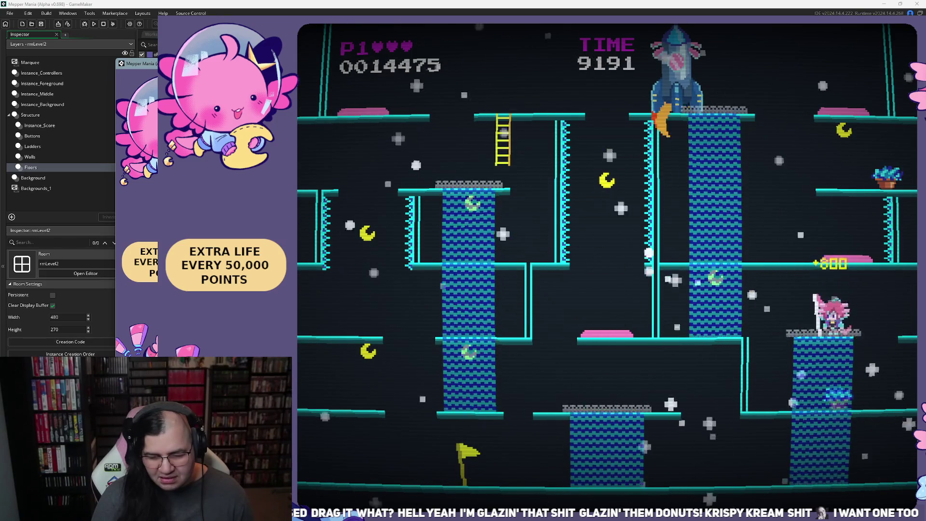
pyautogui.press('space')
pyautogui.press('Right')
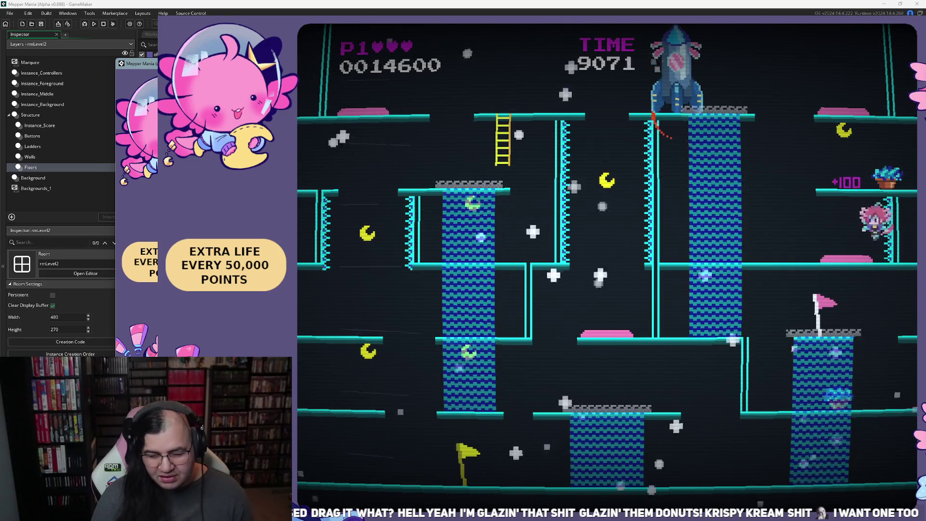
pyautogui.press('space')
pyautogui.press('Left')
pyautogui.press('space')
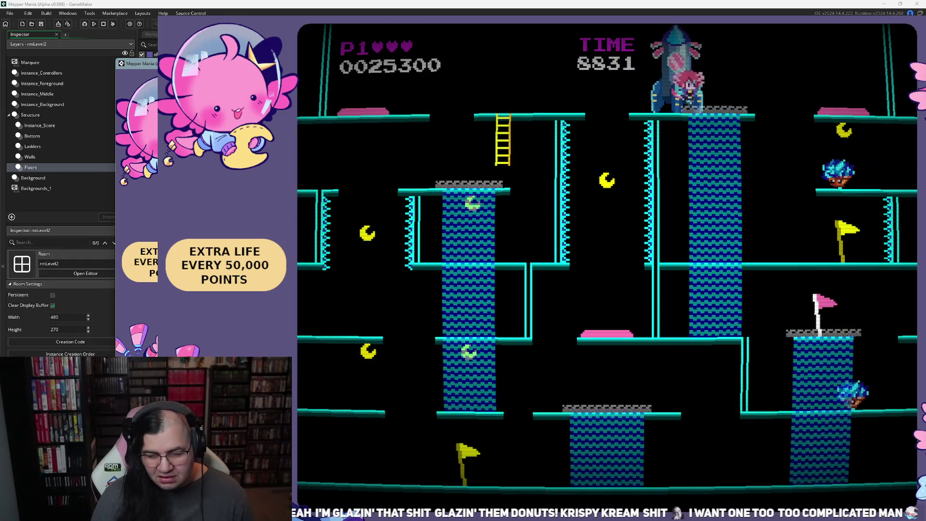
# Step: Climb to the rocket platform, run along the centre ledge, then pause and exit the level
pyautogui.press('Right')
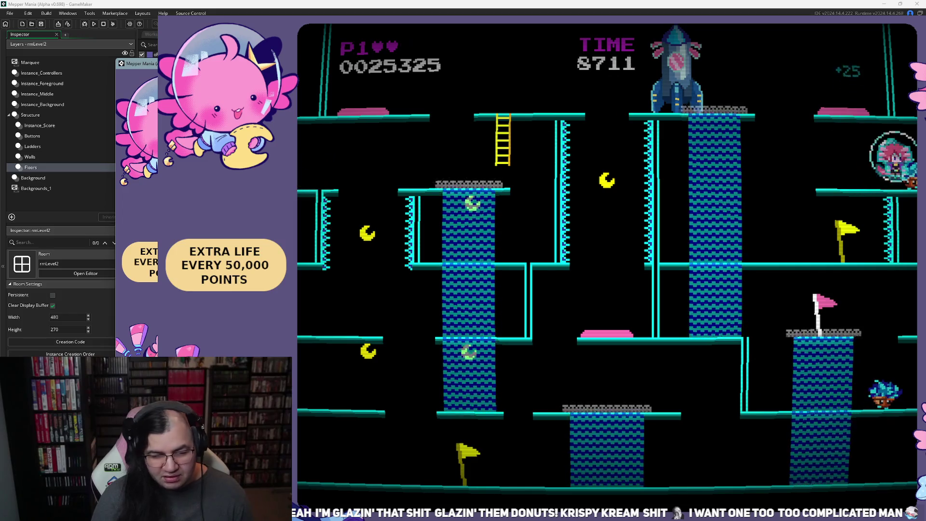
pyautogui.press('Right')
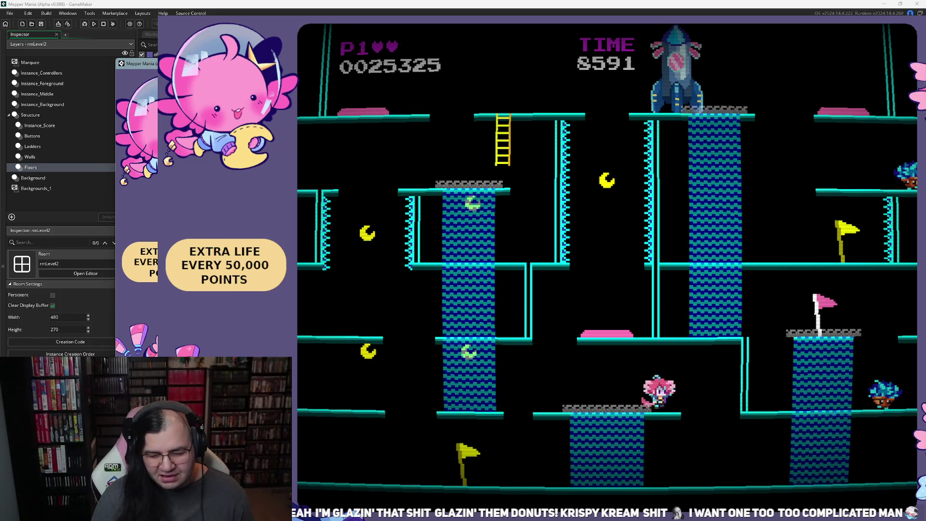
pyautogui.press('Left')
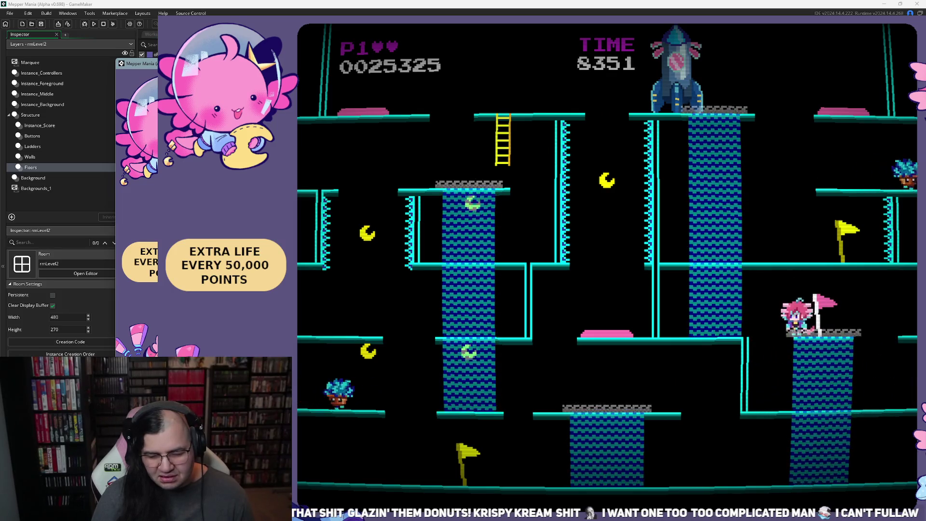
pyautogui.press('Left')
pyautogui.press('Up')
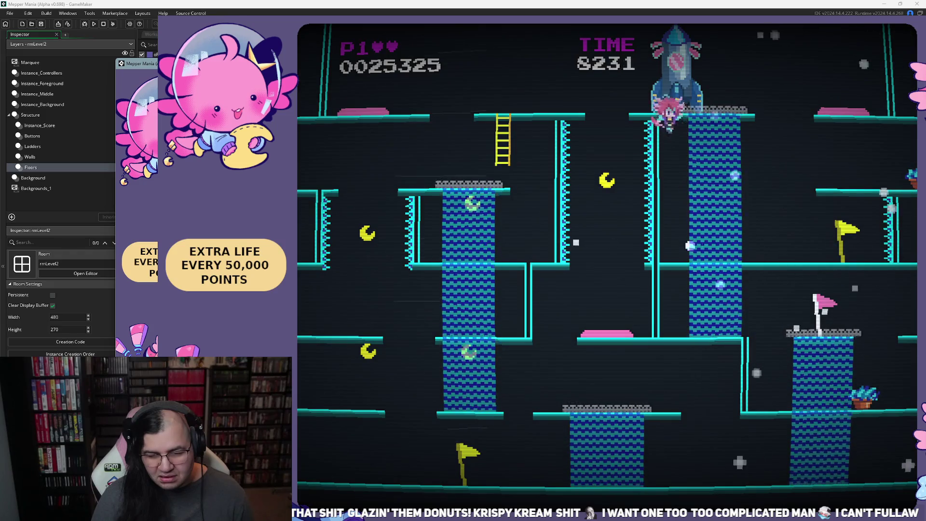
pyautogui.press('Right')
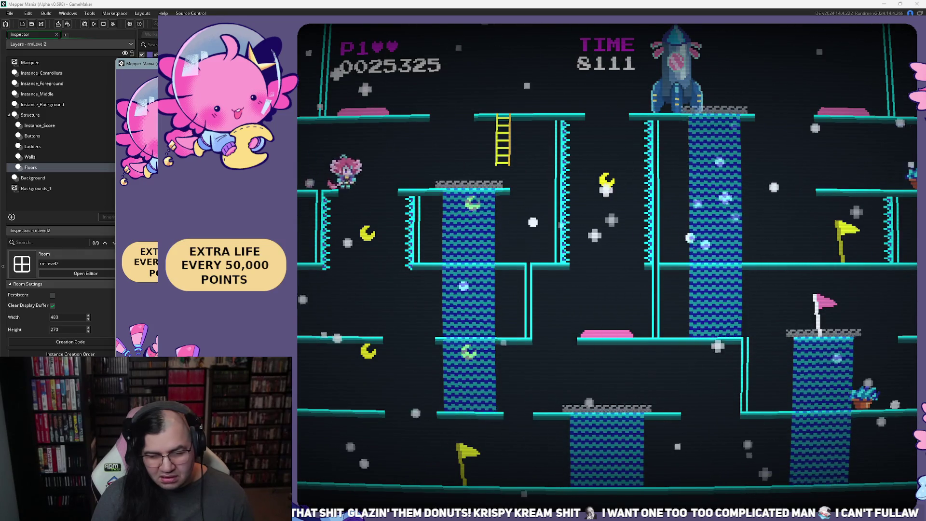
pyautogui.press('Right')
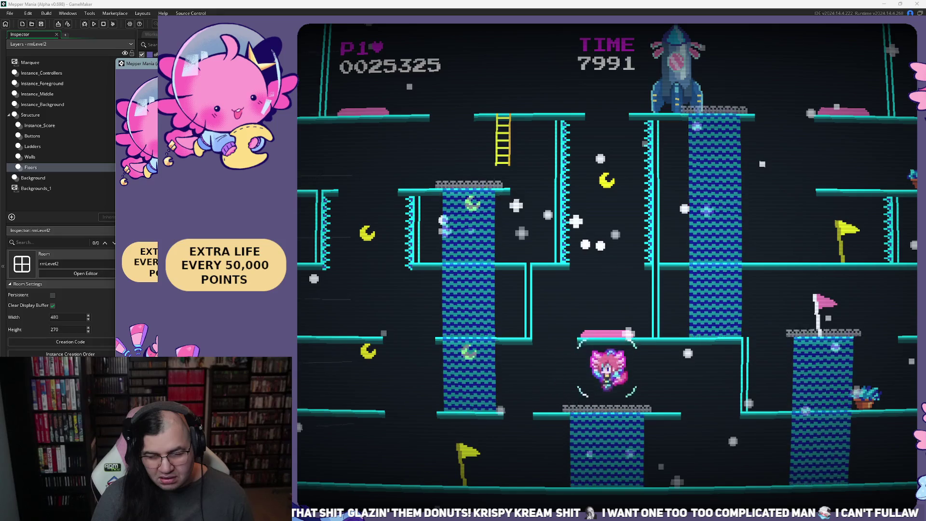
pyautogui.press('Left')
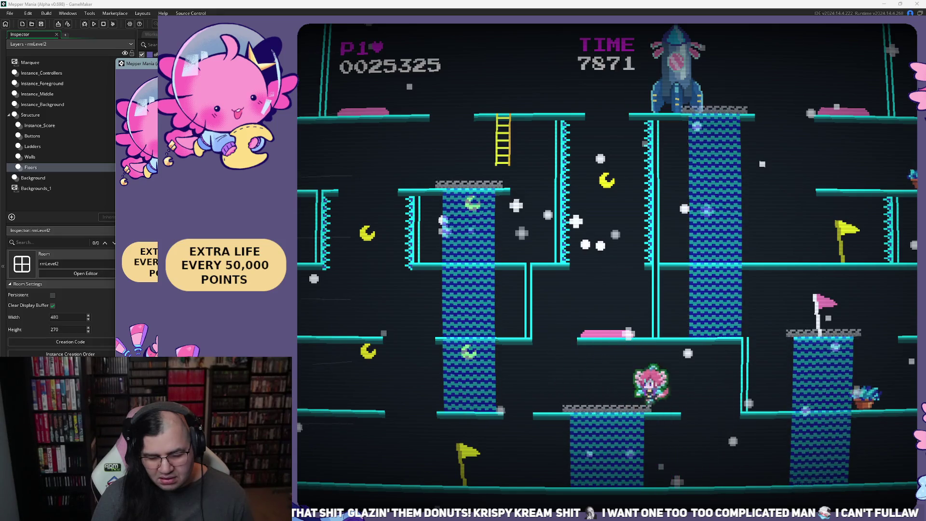
pyautogui.press('Escape')
pyautogui.press('Return')
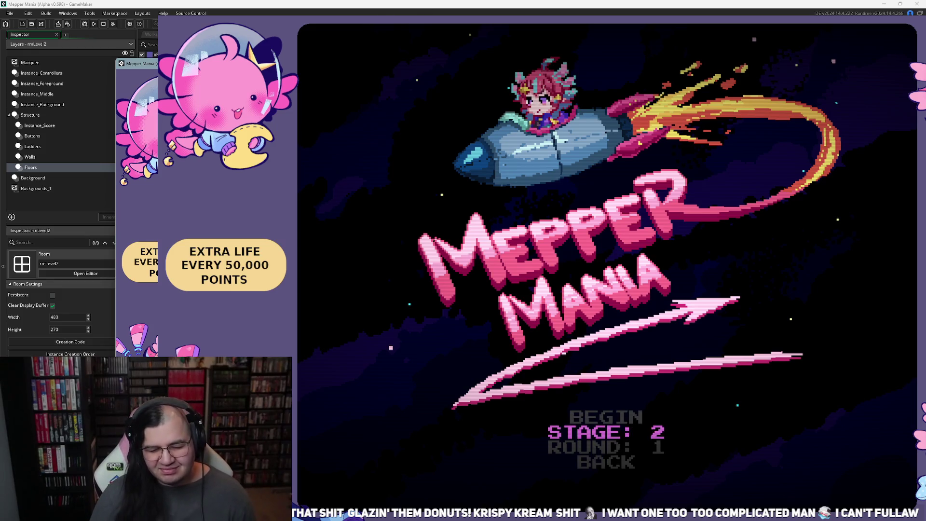
# Step: Begin stage 2 and run left along the bottom floor, collecting the +8000 bonus and wrapping around
pyautogui.press('Return')
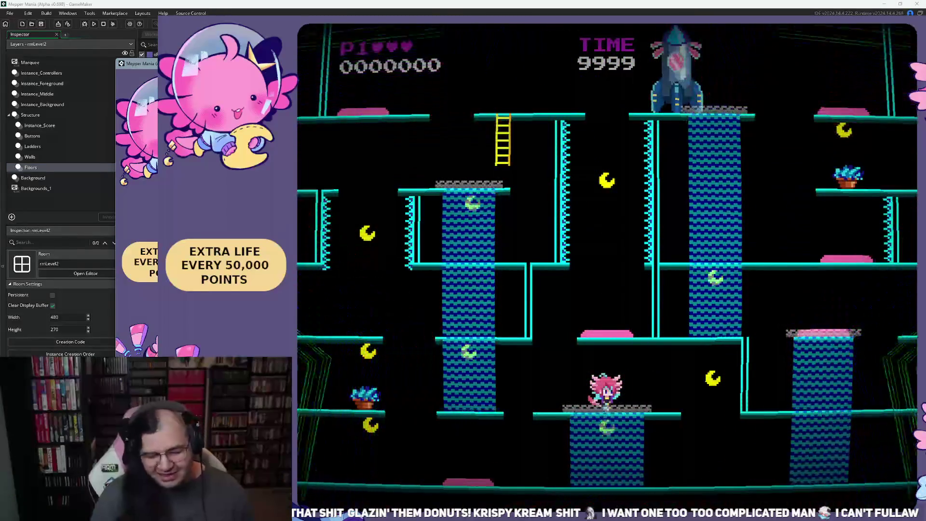
pyautogui.press('Right')
pyautogui.press('Left')
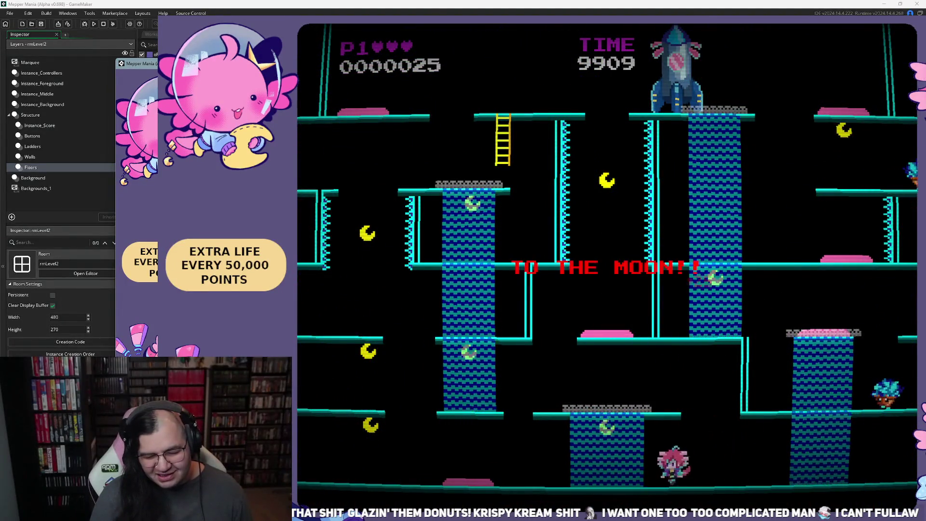
pyautogui.press('Left')
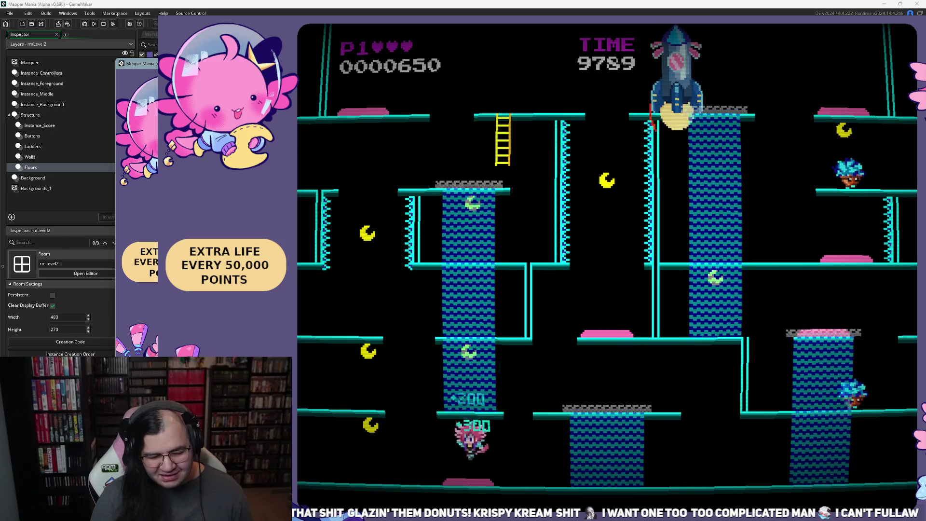
pyautogui.press('Left')
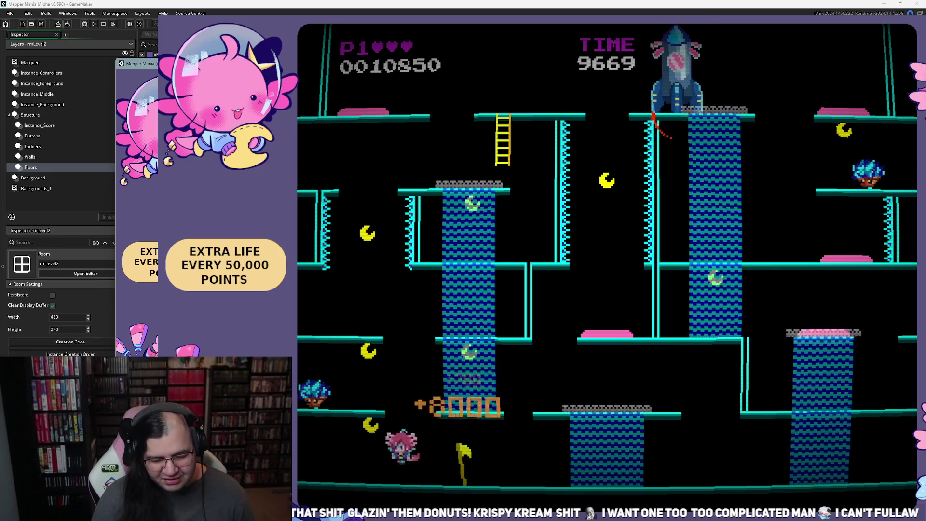
pyautogui.press('Left')
# Step: Climb onto the right platform, jump for points, and climb up beside the rocket
pyautogui.press('Up')
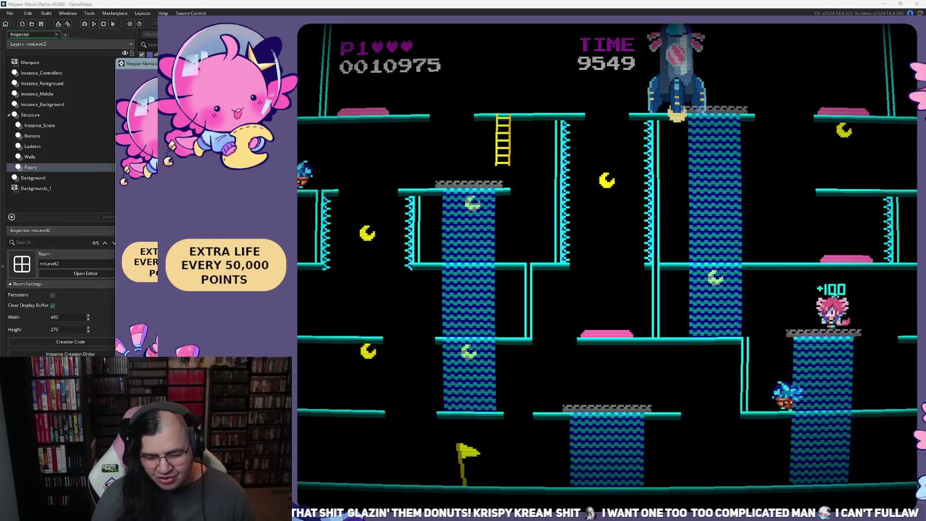
pyautogui.press('Left')
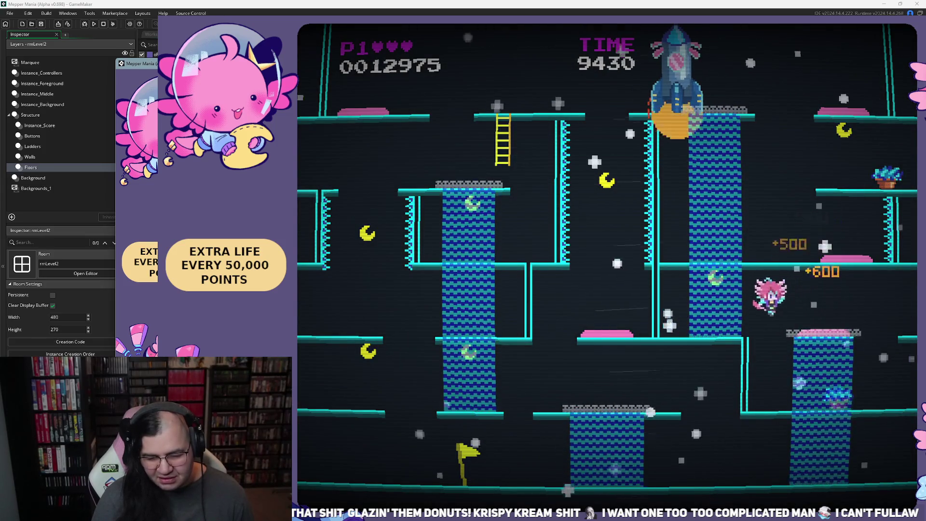
pyautogui.press('Right')
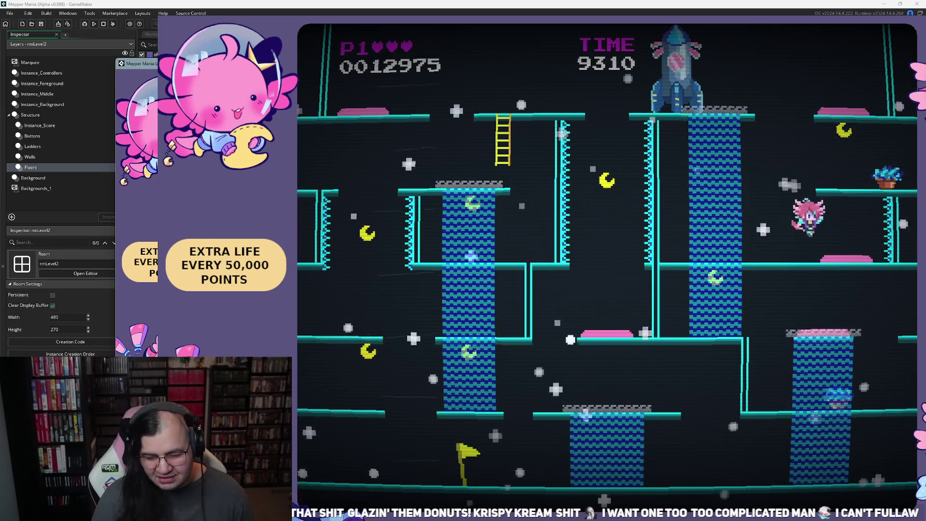
pyautogui.press('Up')
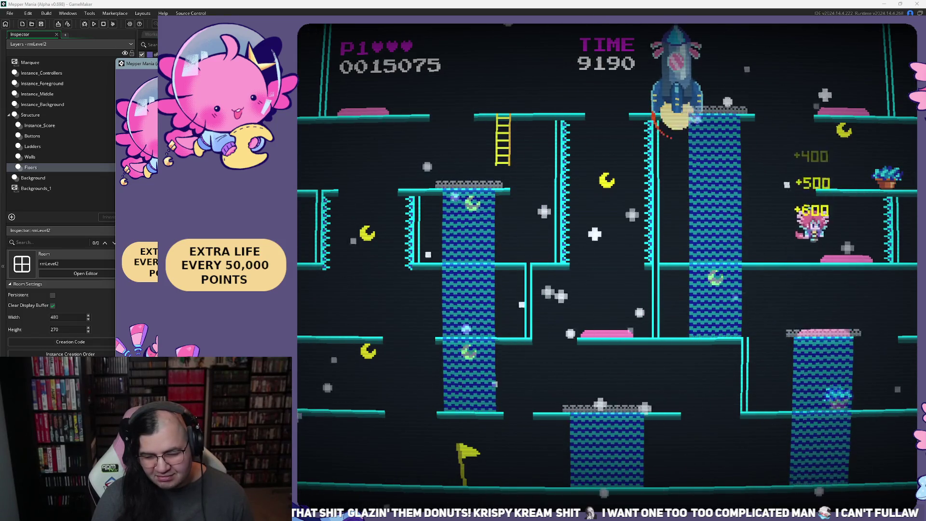
pyautogui.press('Left')
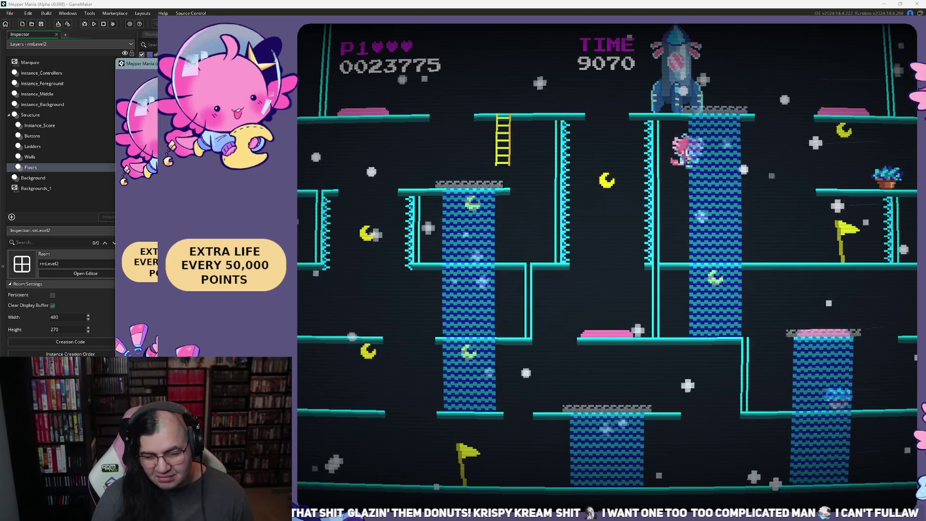
pyautogui.press('Up')
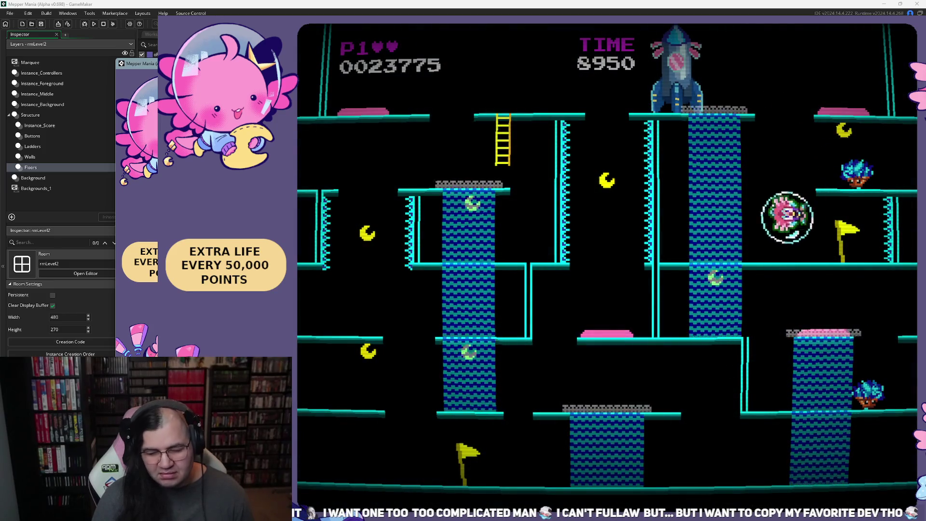
# Step: Pause and retry the level, then pause again and exit
pyautogui.press('Escape')
pyautogui.press('Down')
pyautogui.press('Return')
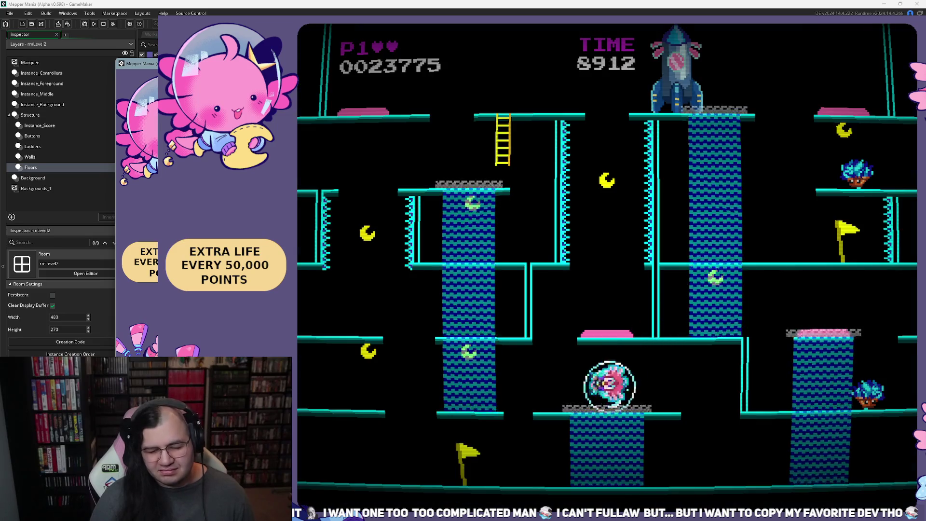
pyautogui.press('Escape')
pyautogui.press('Up')
pyautogui.press('Return')
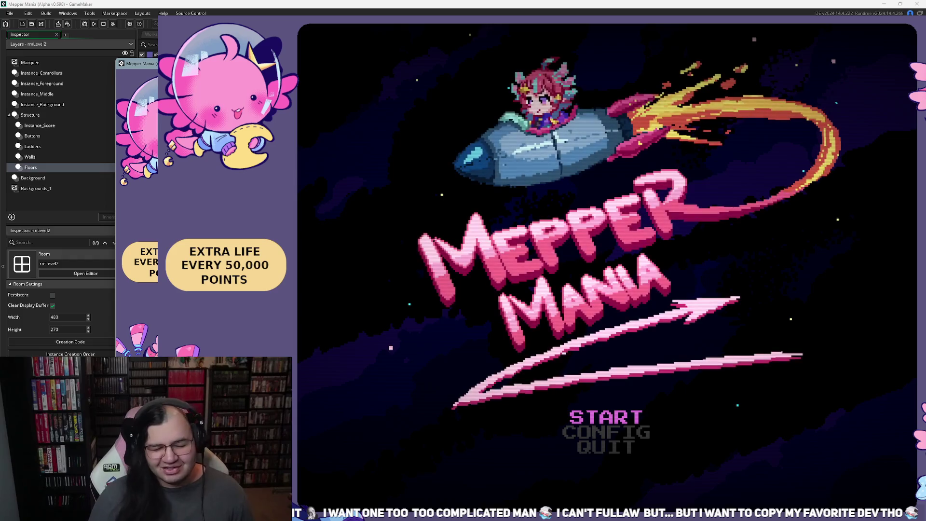
# Step: Begin stage 2, drop to the bottom floor, and run back and forth before wrapping to the right platform
pyautogui.press('Up')
pyautogui.press('Return')
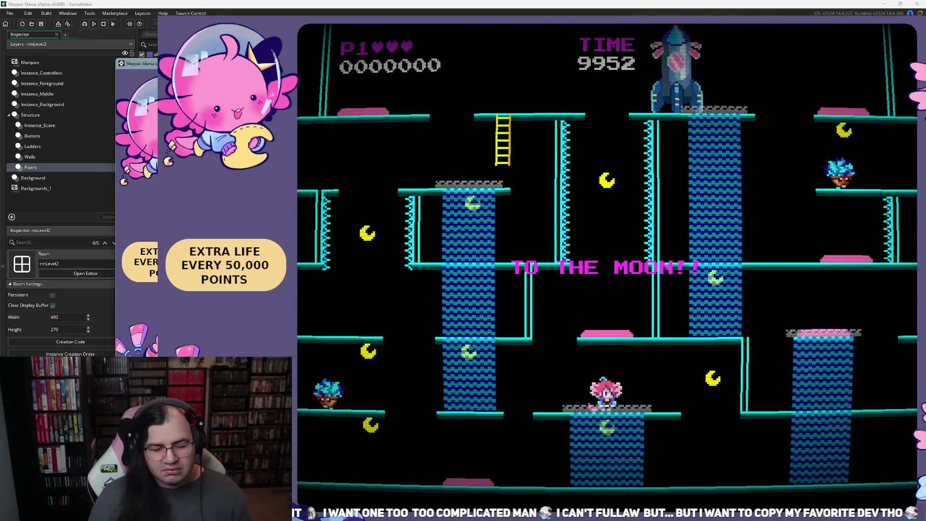
pyautogui.press('Right')
pyautogui.press('Left')
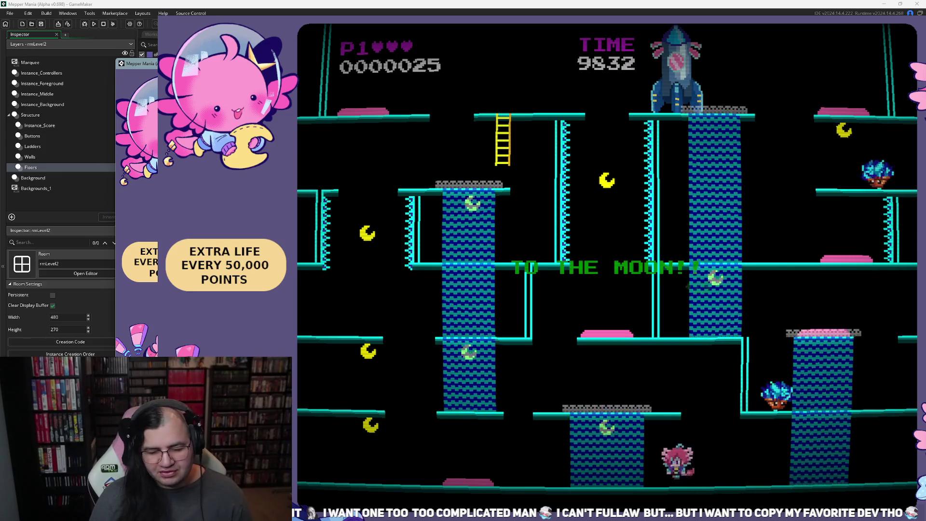
pyautogui.press('Left')
pyautogui.press('Left')
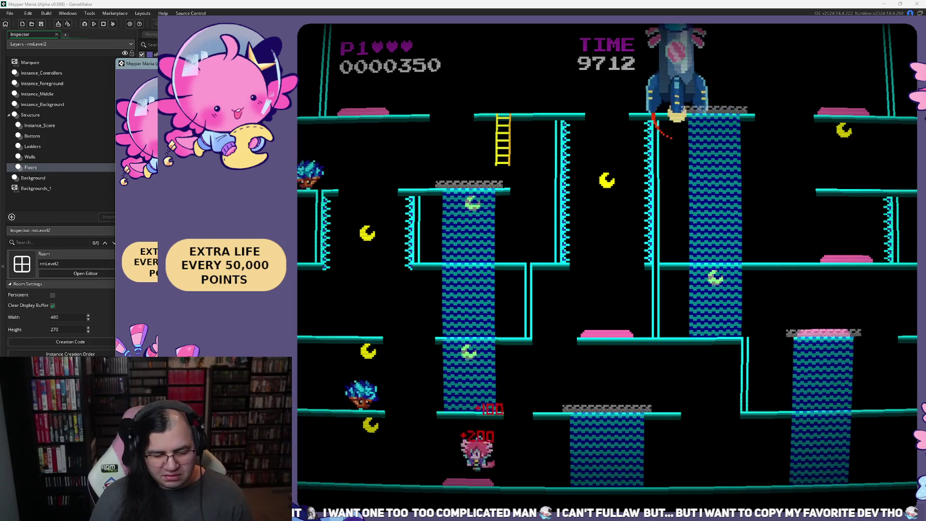
pyautogui.press('Left')
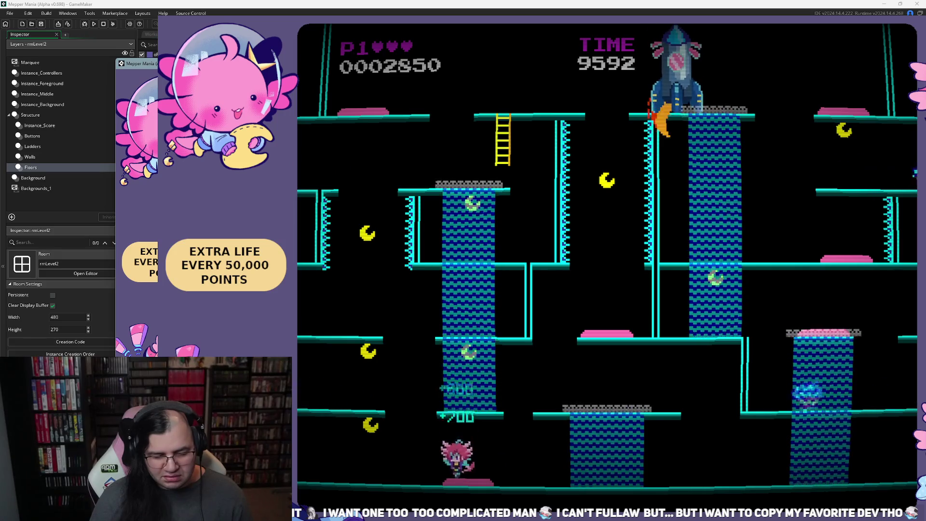
pyautogui.press('Left')
pyautogui.press('Right')
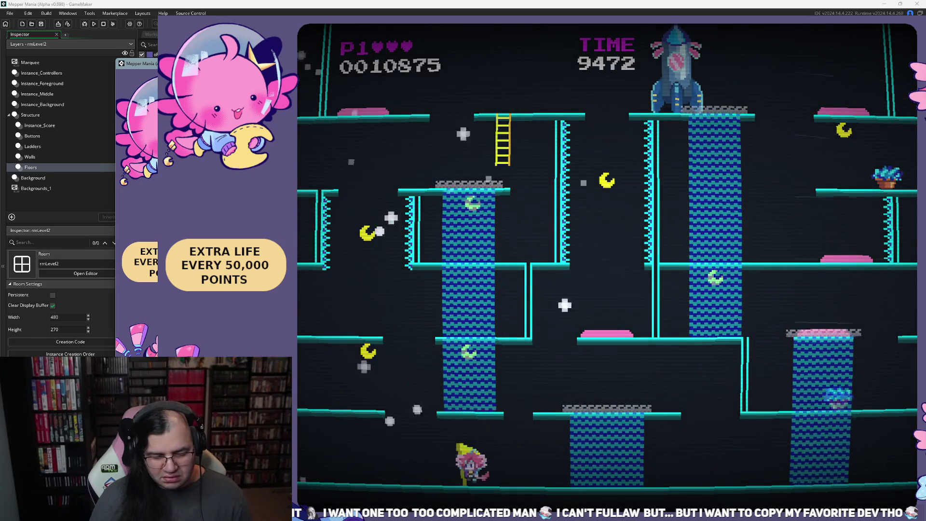
pyautogui.press('Left')
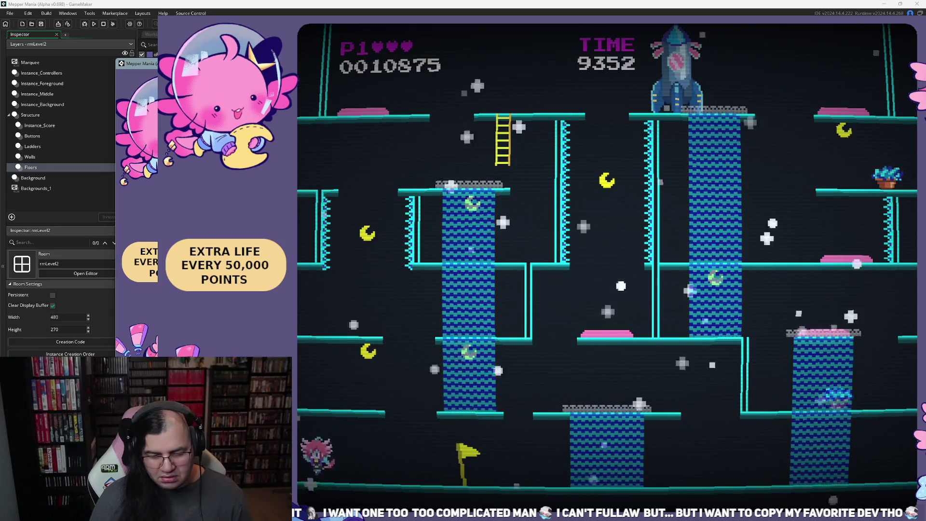
pyautogui.press('Left')
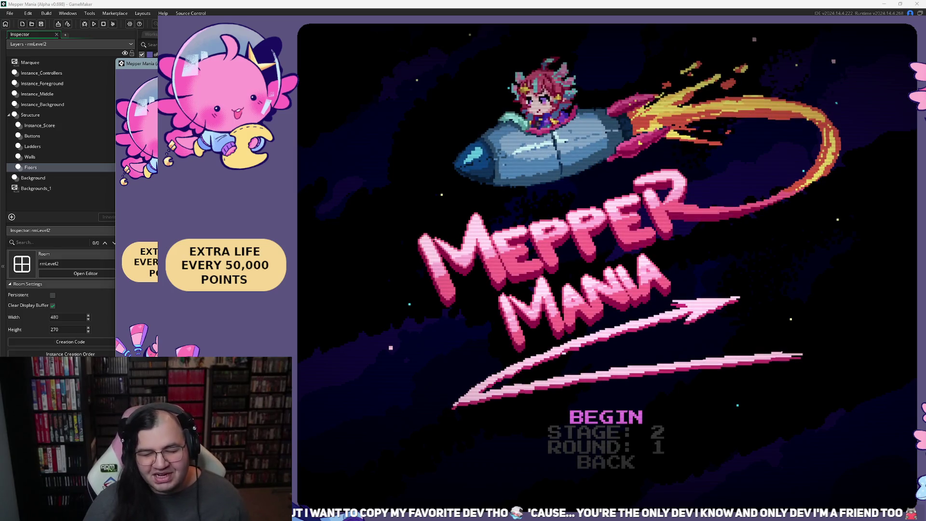
# Step: Begin stage 2, run left along the bottom floor, and jump onto the right platform
pyautogui.press('Return')
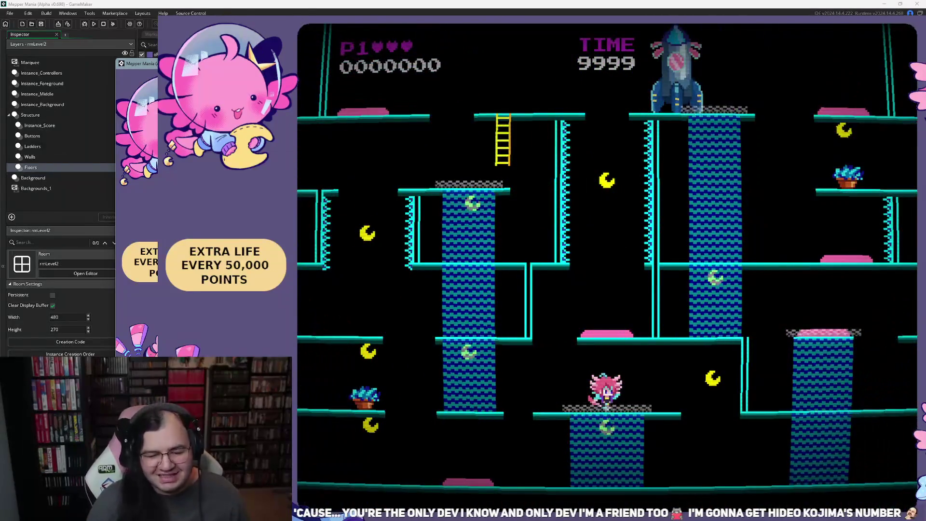
pyautogui.press('Right')
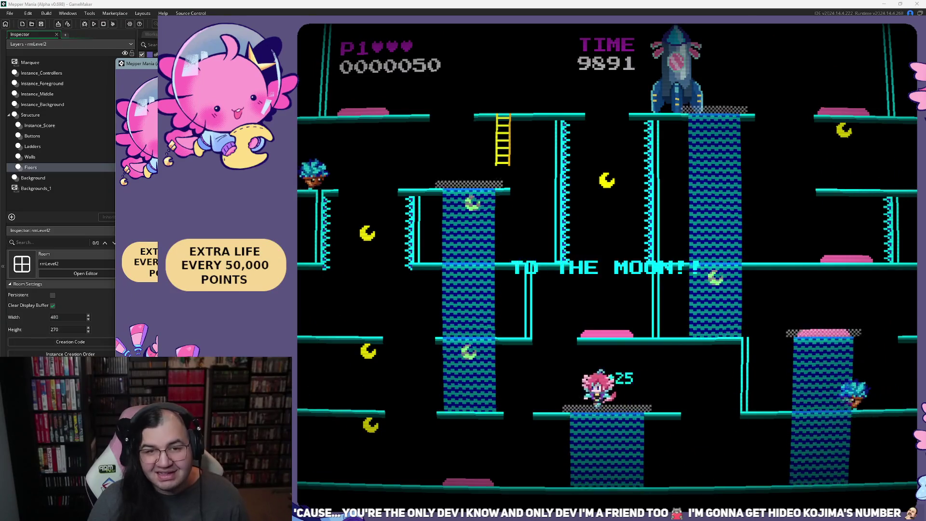
pyautogui.press('Left')
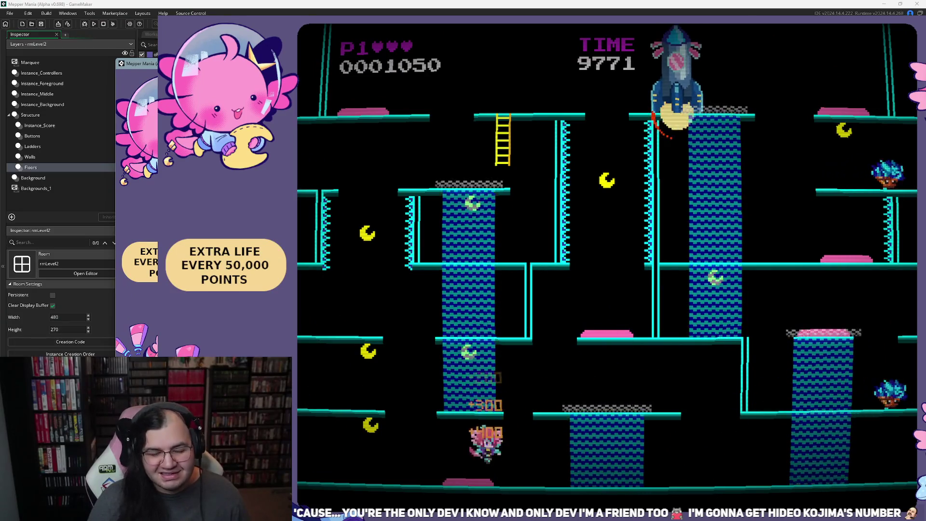
pyautogui.press('Left')
pyautogui.press('Left')
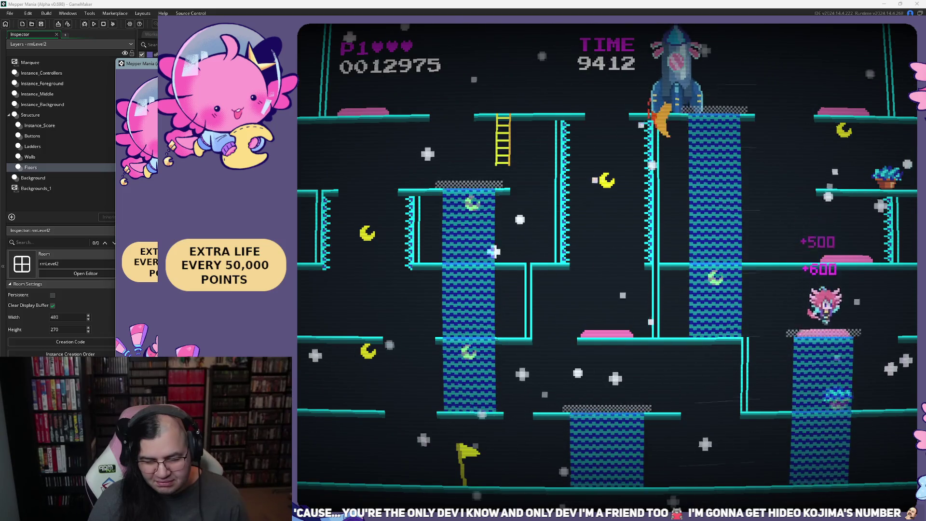
pyautogui.press('Left')
pyautogui.press('Right')
pyautogui.press('Right')
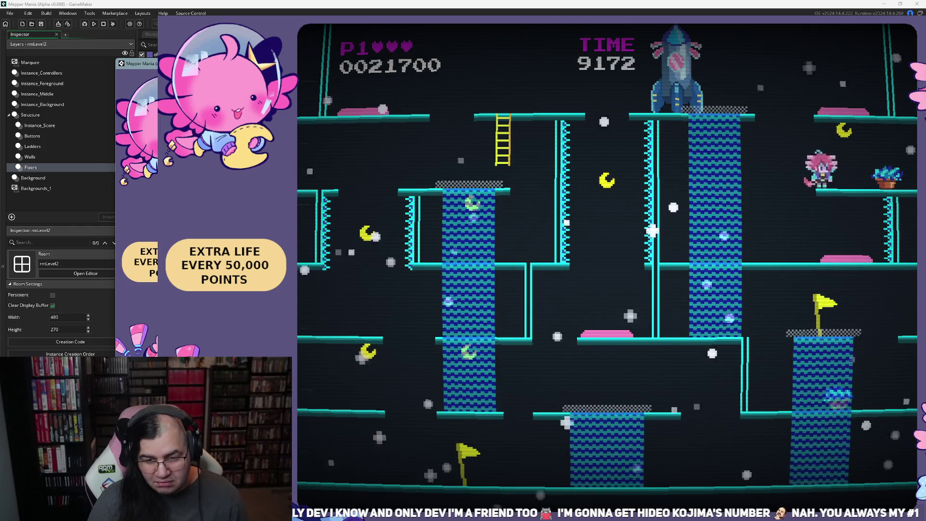
pyautogui.press('Left')
pyautogui.press('Right')
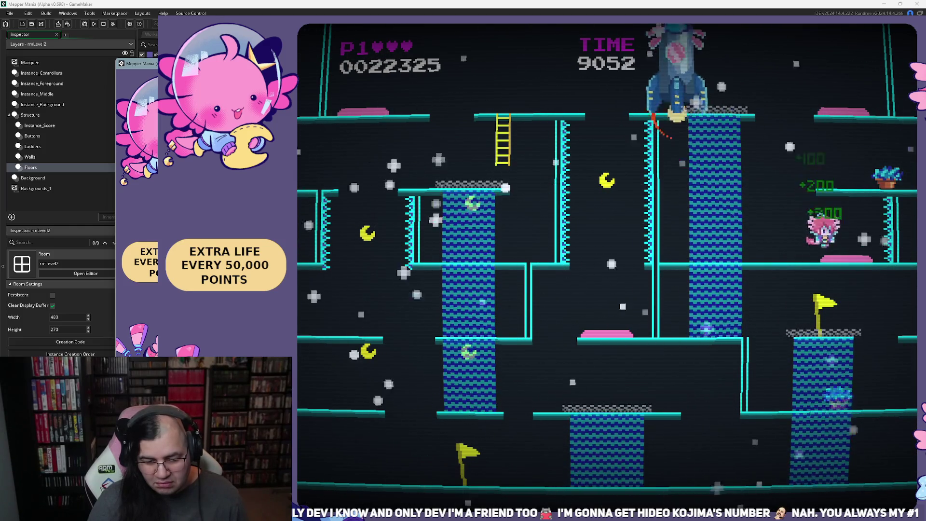
# Step: Climb beside the rocket, move to the screen edge, and jump between ledges until the player is hit
pyautogui.press('Left')
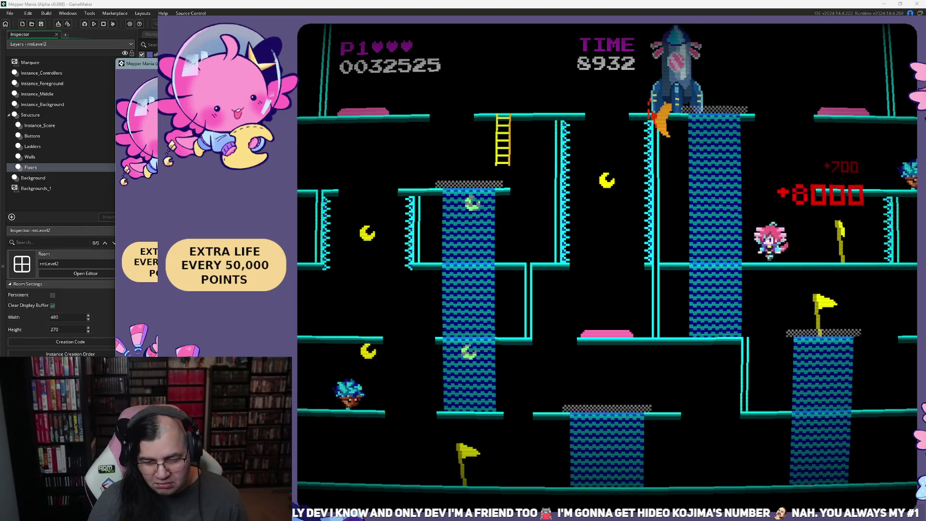
pyautogui.press('Up')
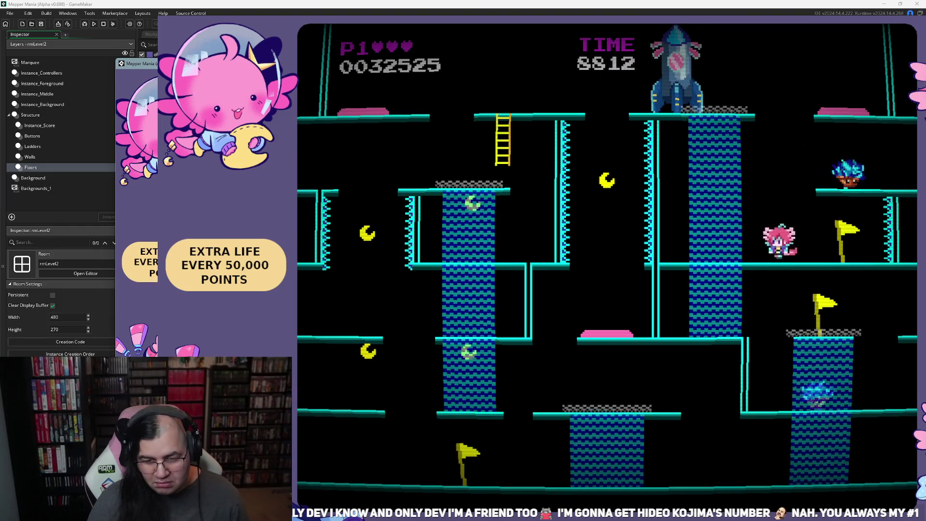
pyautogui.press('Right')
pyautogui.press('Right')
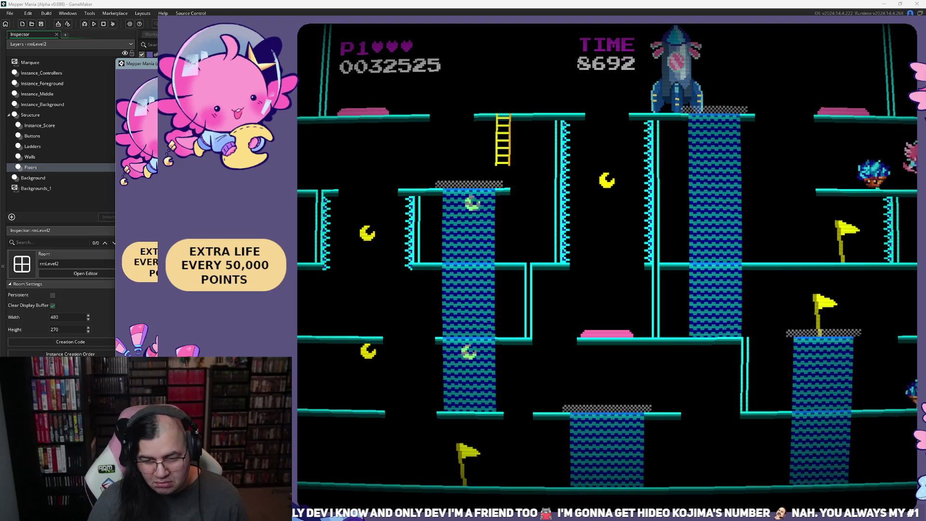
pyautogui.press('Right')
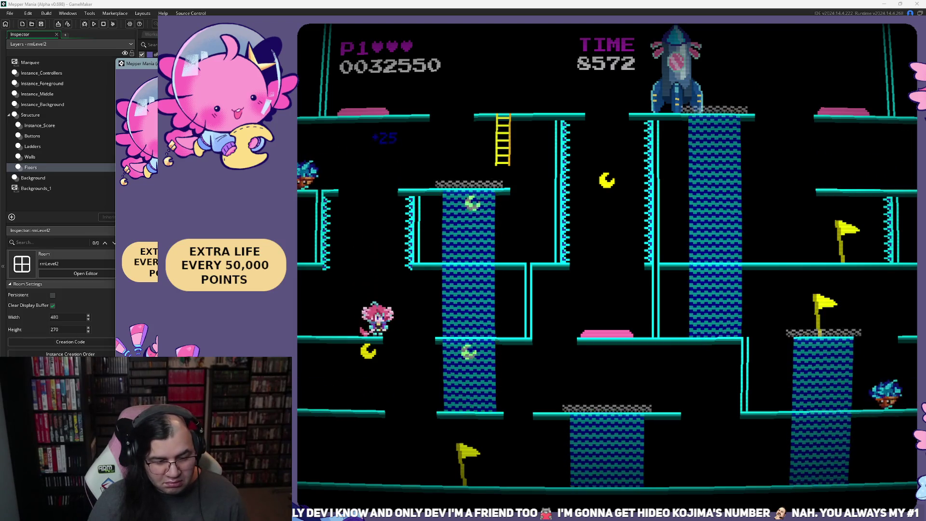
pyautogui.press('Left')
pyautogui.press('Up')
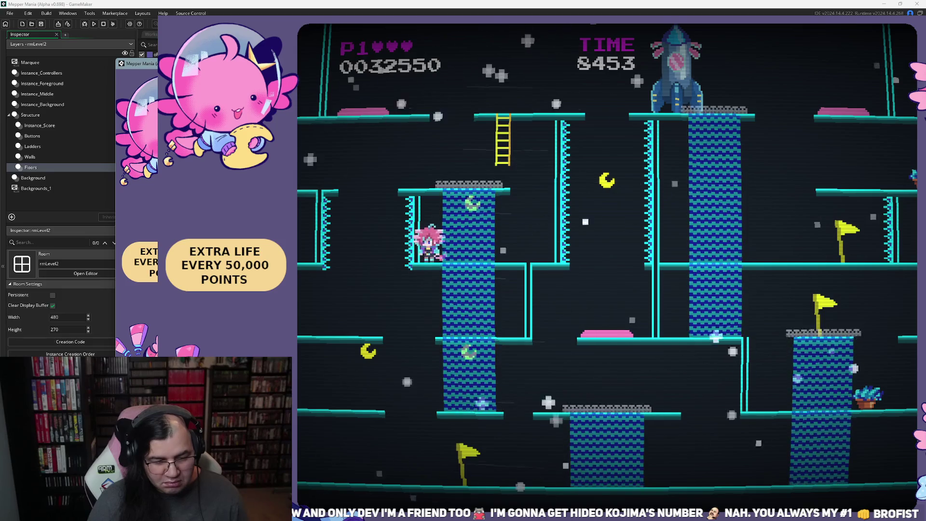
pyautogui.press('Up')
pyautogui.press('Left')
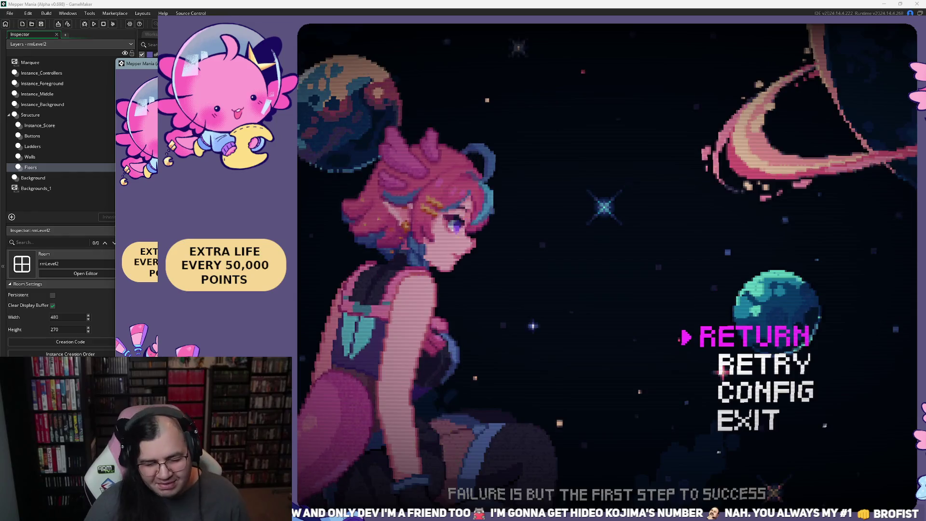
# Step: Choose RETURN on the game-over menu, go through the title to stage select, and start stage 2
pyautogui.press('Return')
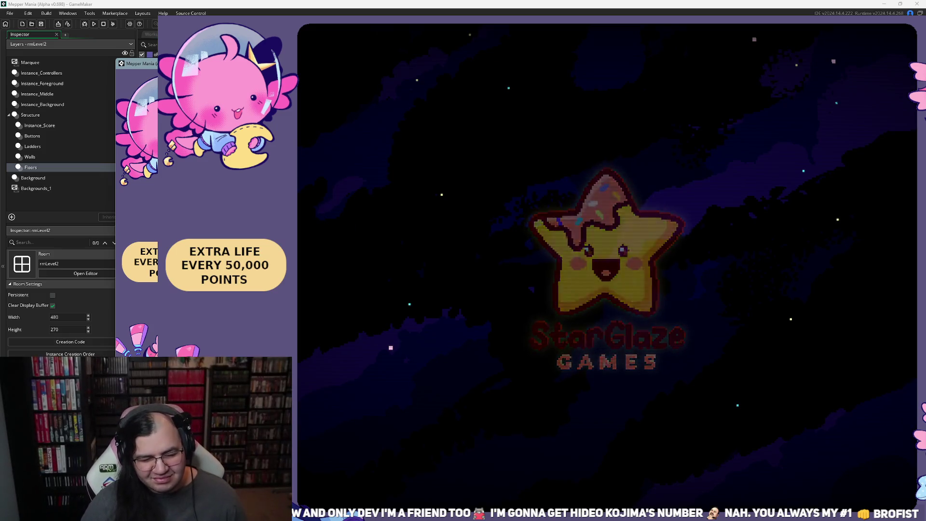
pyautogui.press('Return')
pyautogui.press('Return')
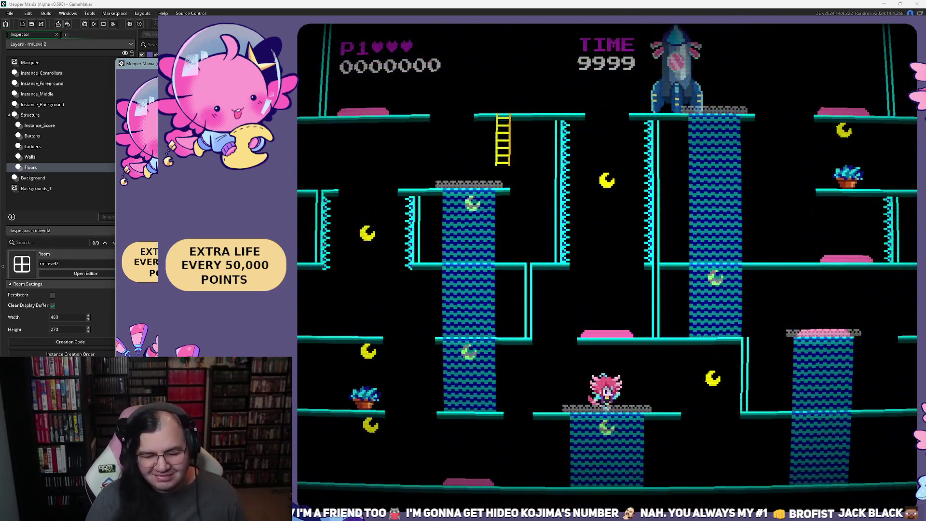
pyautogui.press('Right')
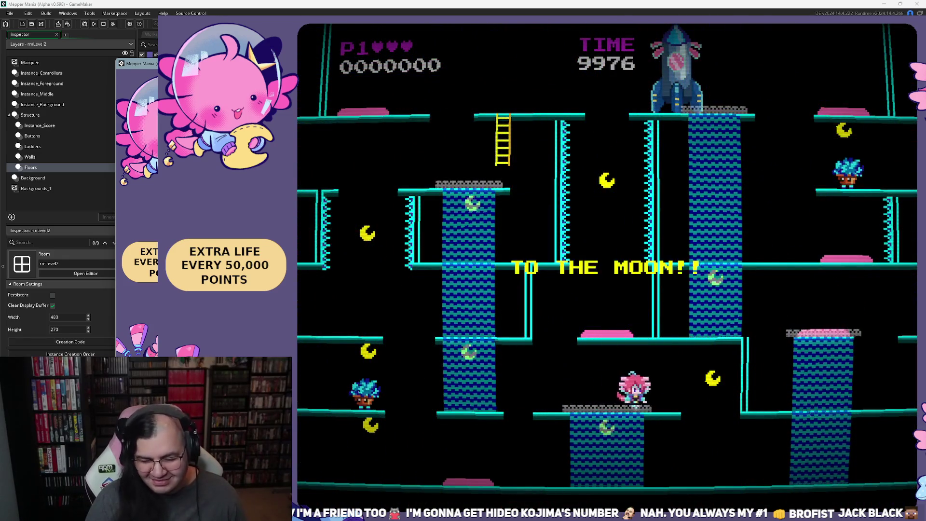
# Step: Drop to the bottom floor, rise through the right blue column, and jump for points on the right platform
pyautogui.press('Right')
pyautogui.press('Left')
pyautogui.press('Up')
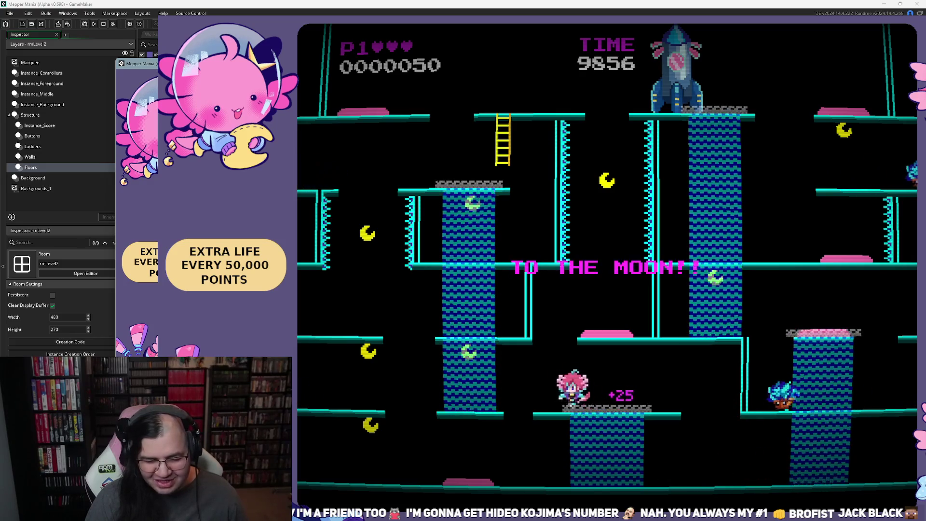
pyautogui.press('Left')
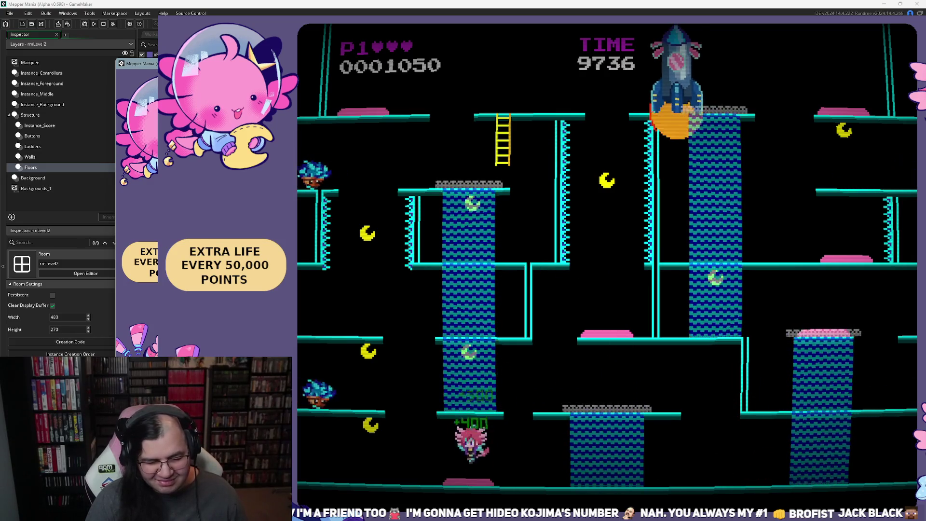
pyautogui.press('Left')
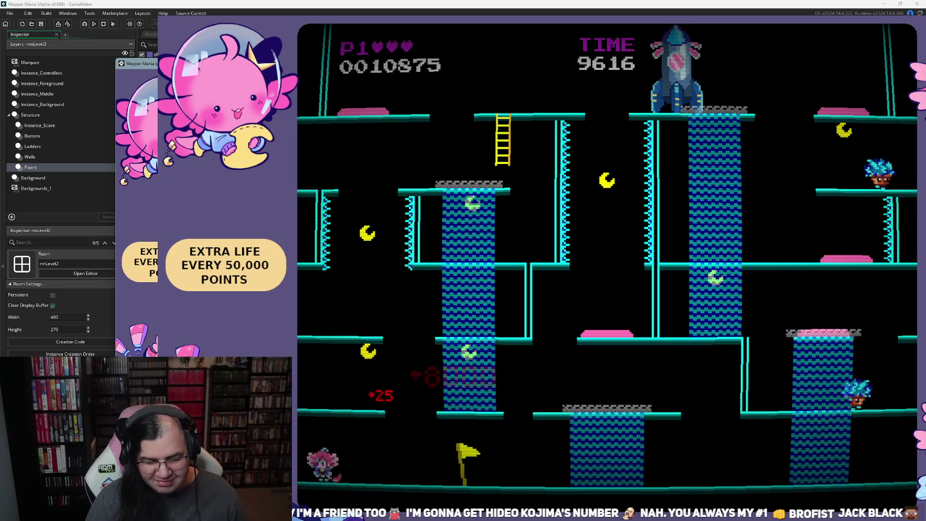
pyautogui.press('Up')
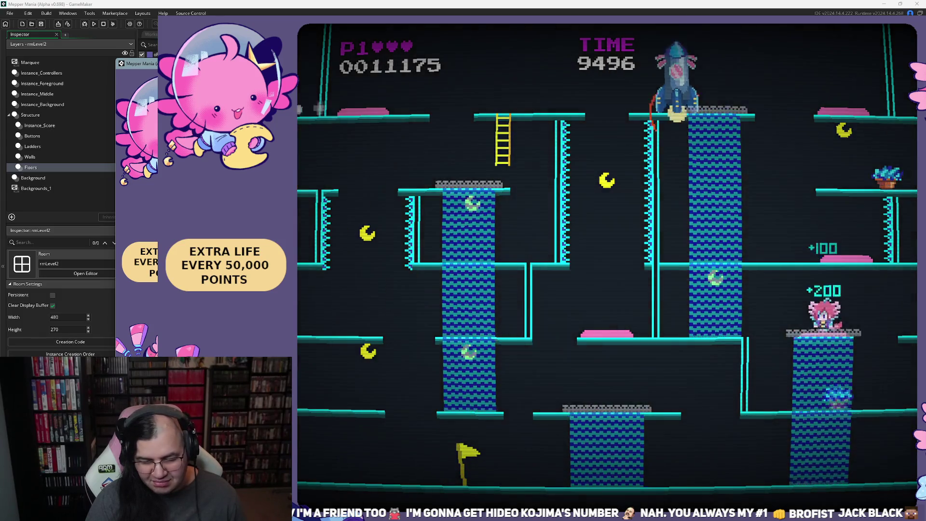
pyautogui.press('Left')
pyautogui.press('Up')
pyautogui.press('Right')
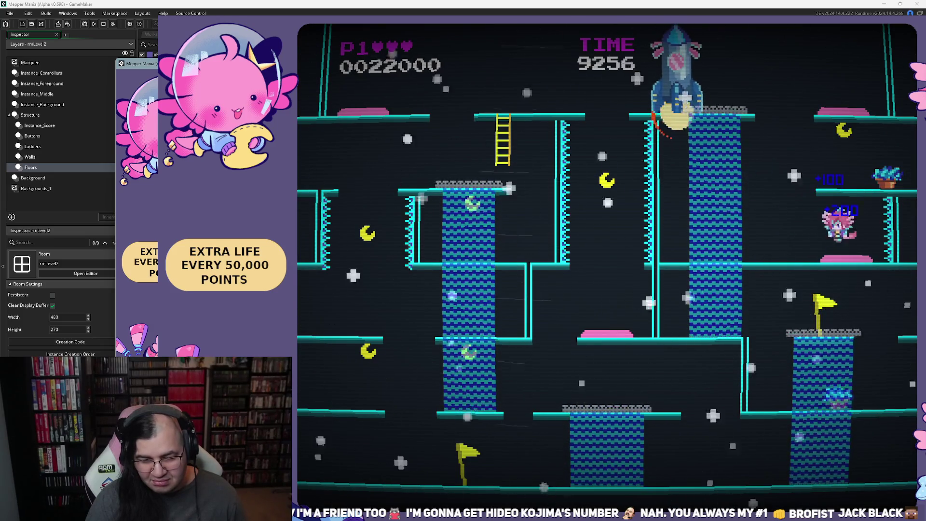
pyautogui.press('Left')
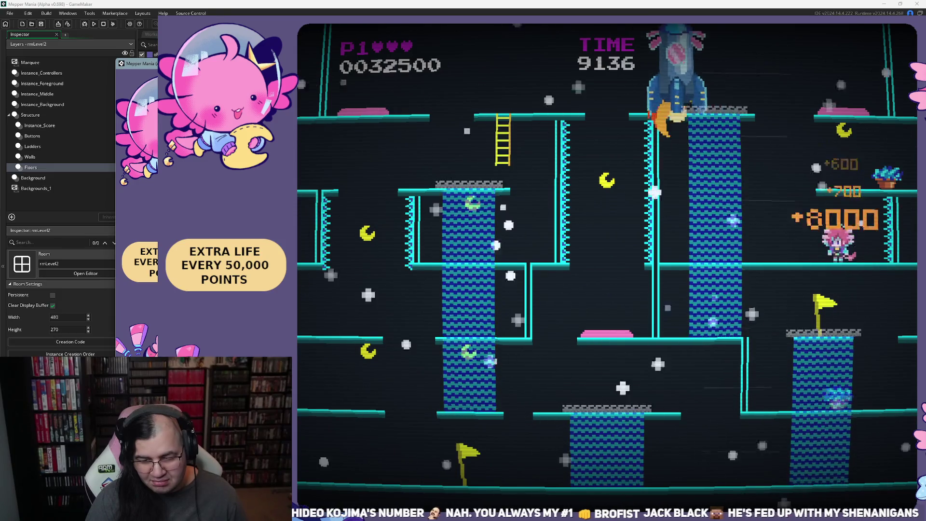
# Step: Wrap to the upper-left platform, reach the top platform, climb the ladder and walk left
pyautogui.press('Up')
pyautogui.press('Right')
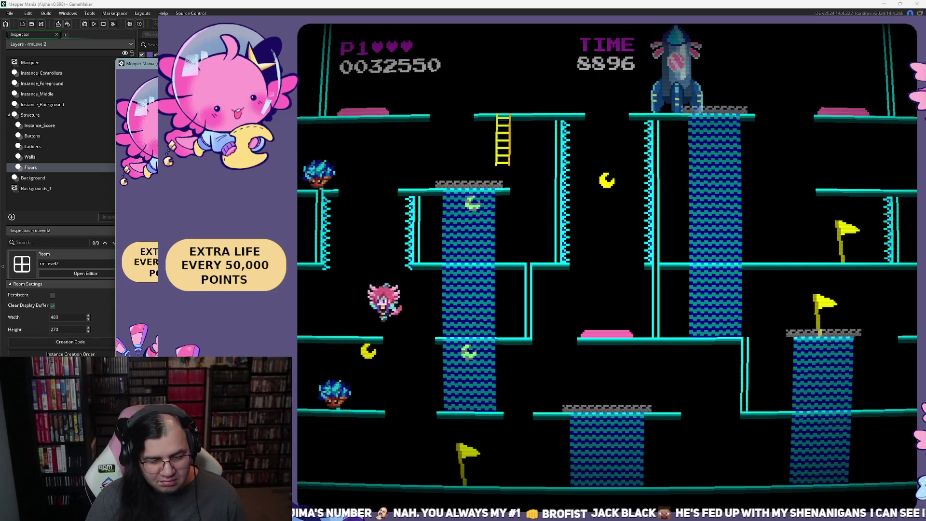
pyautogui.press('Right')
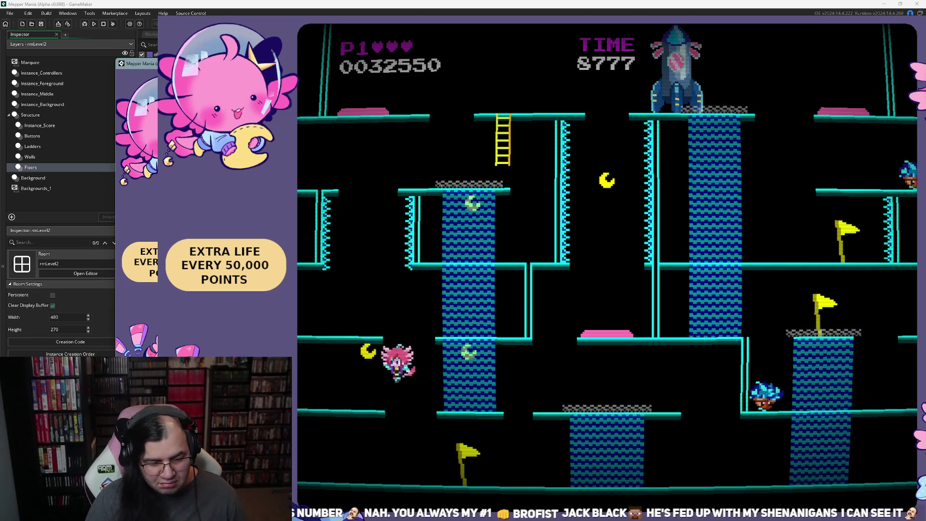
pyautogui.press('Right')
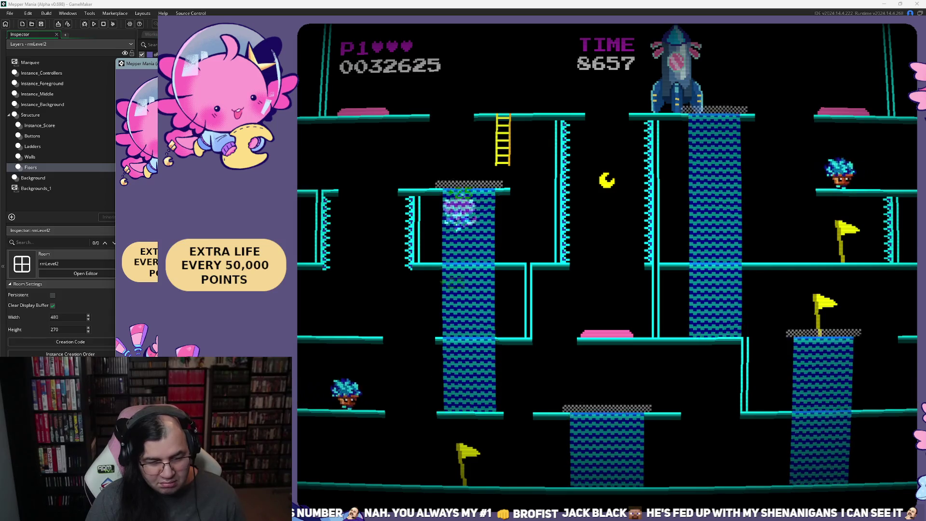
pyautogui.press('Right')
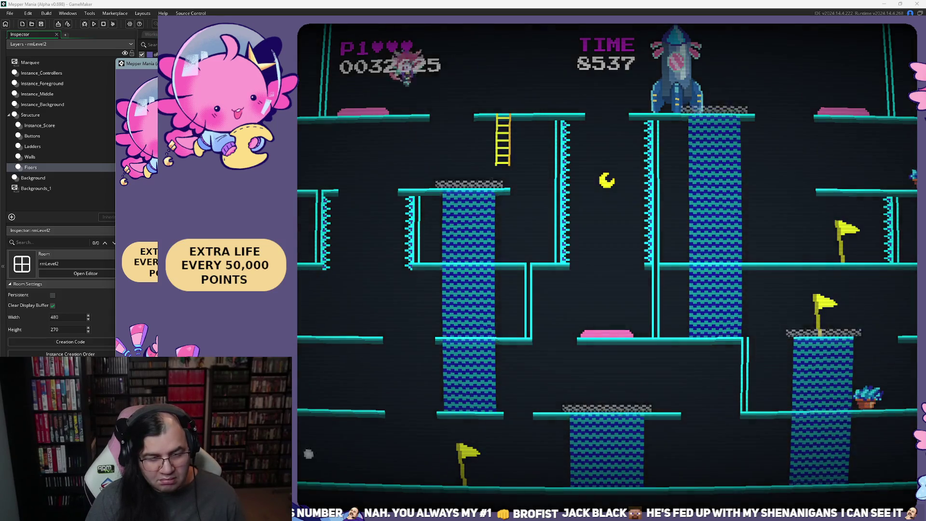
pyautogui.press('Right')
pyautogui.press('Up')
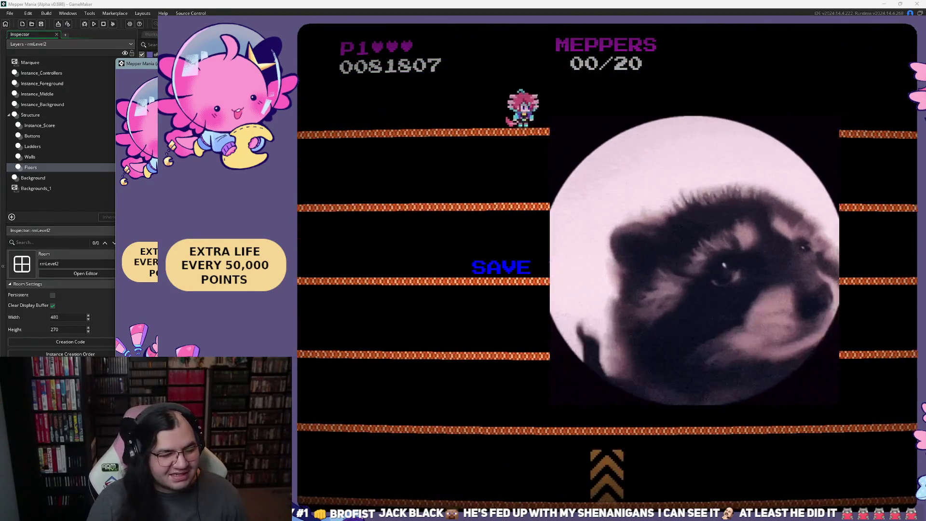
pyautogui.press('Left')
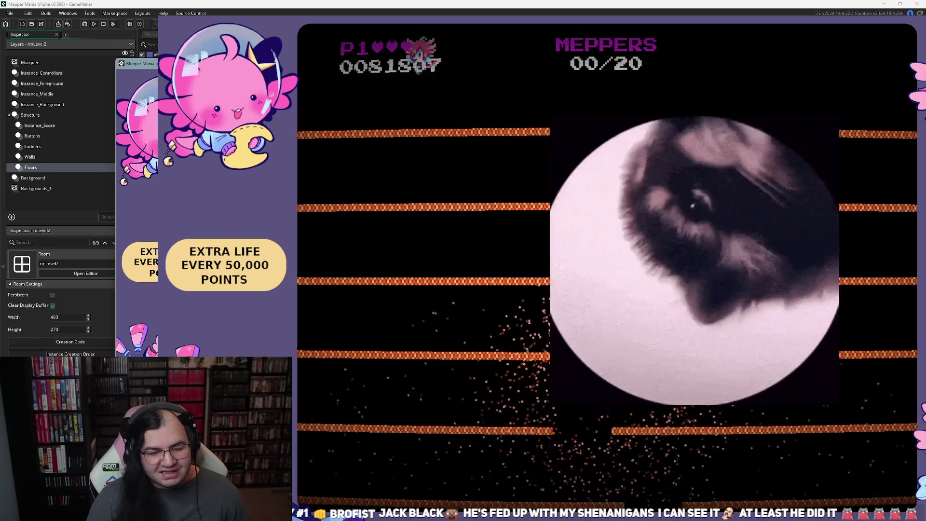
# Step: Run and jump along the top orange platform across its gap until two Meppers are rescued, then pause
pyautogui.press('Right')
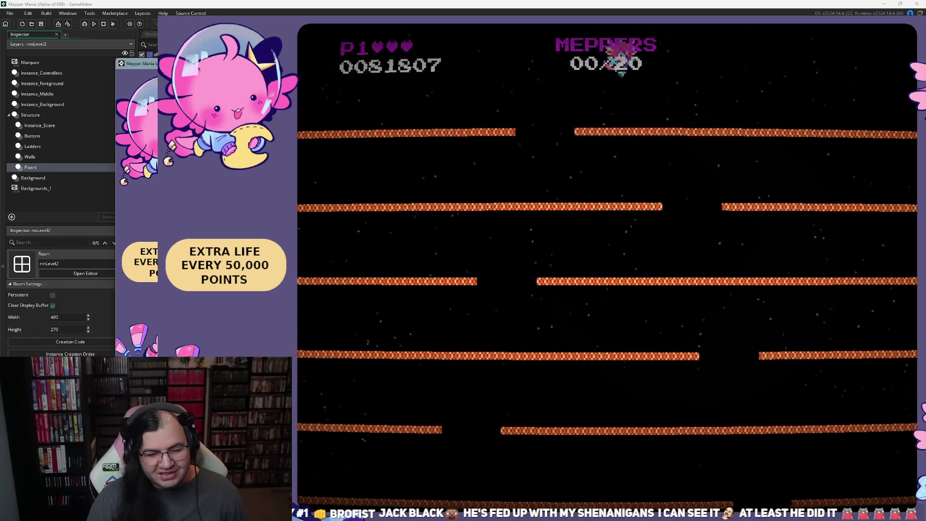
pyautogui.press('Right')
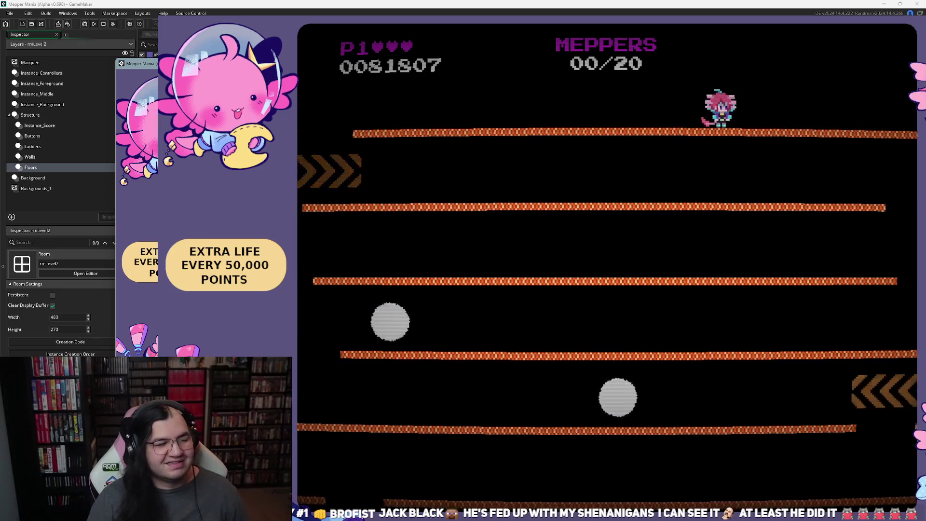
pyautogui.press('space')
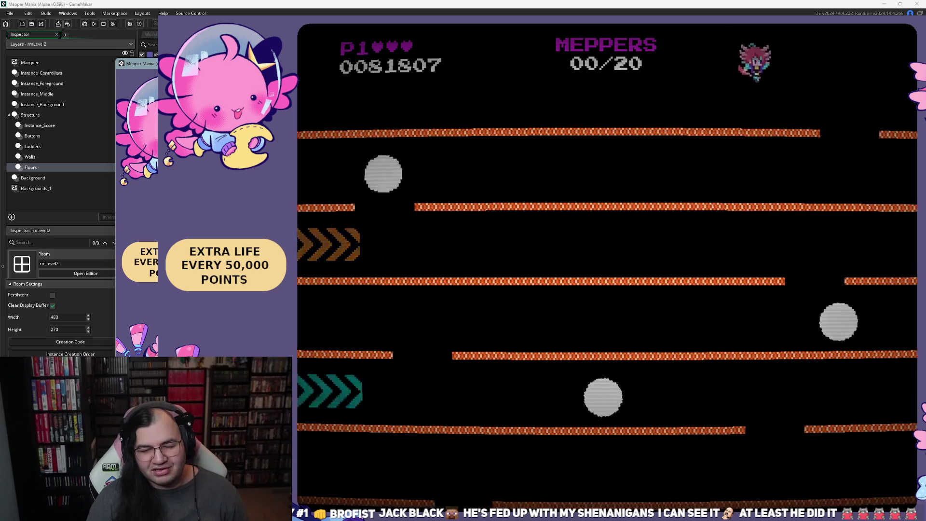
pyautogui.press('space')
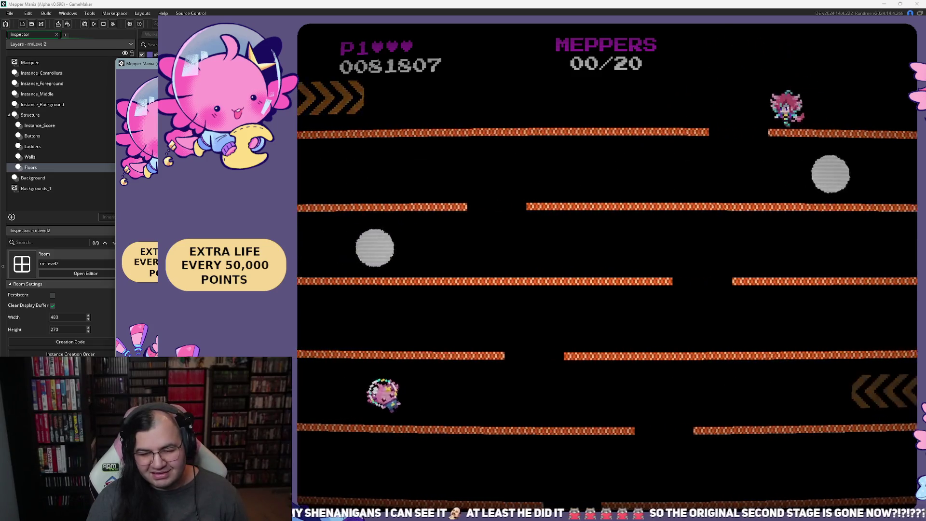
pyautogui.press('space')
pyautogui.press('space')
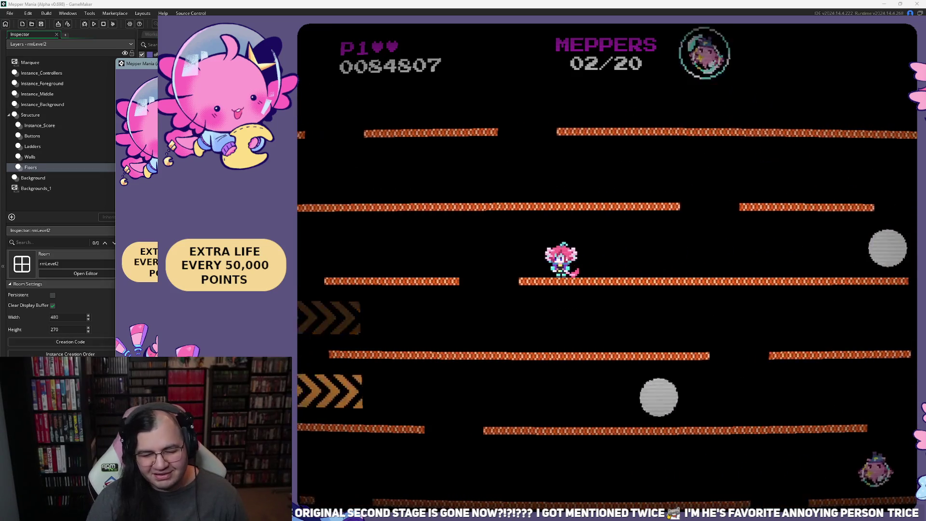
pyautogui.press('Escape')
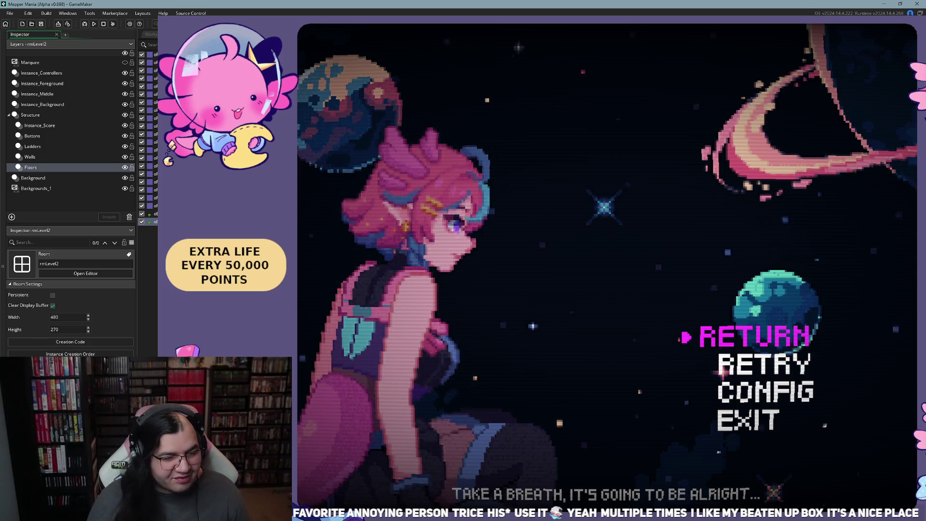
# Step: Inspect the oEnemy_Firework instances on Instance_Foreground, then relaunch the game with F5 to its start options
pyautogui.click(46, 94)
pyautogui.click(47, 86)
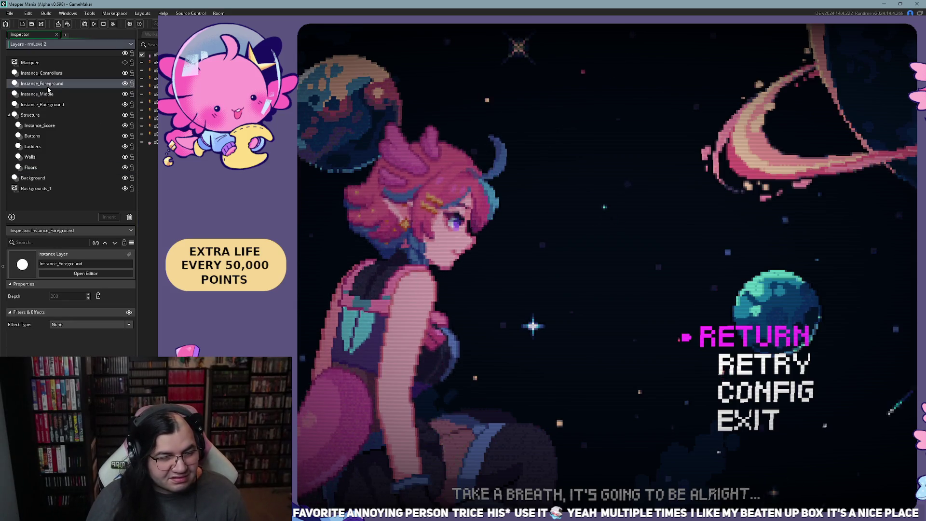
pyautogui.click(141, 143)
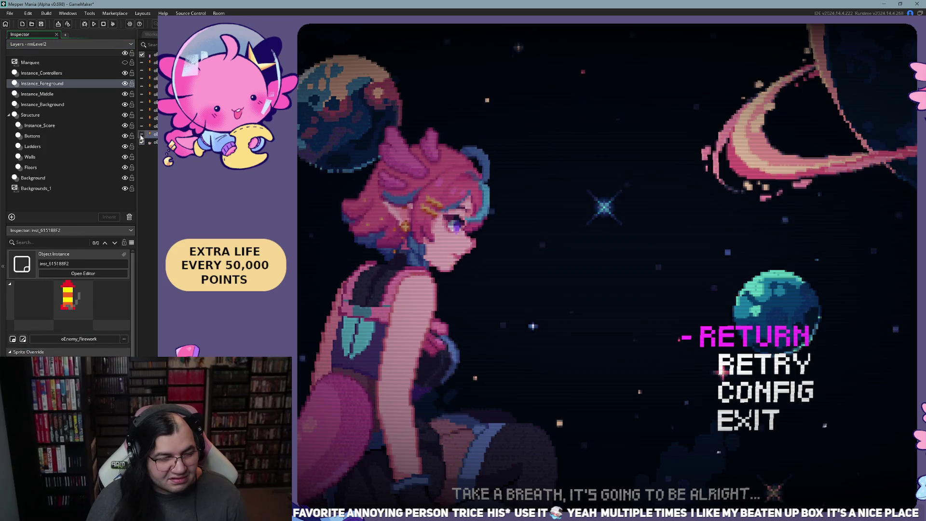
pyautogui.click(142, 111)
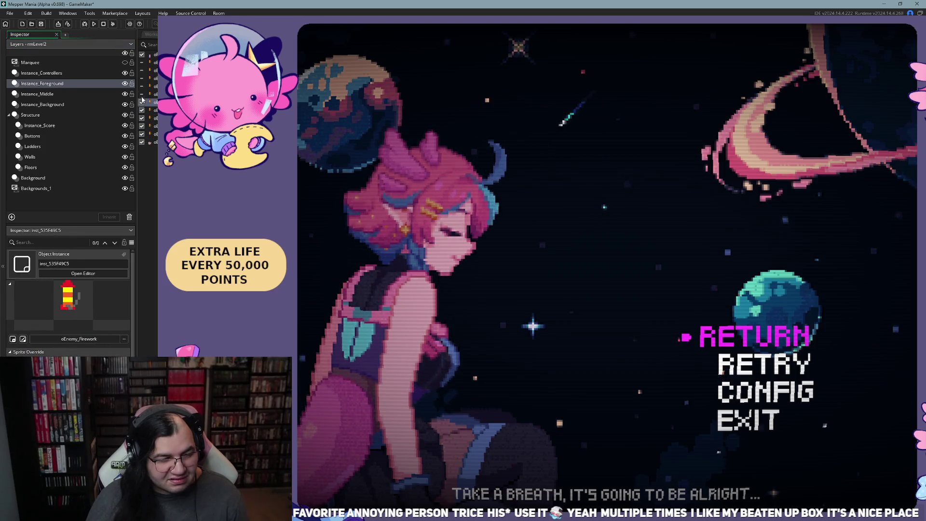
pyautogui.click(142, 79)
pyautogui.click(142, 63)
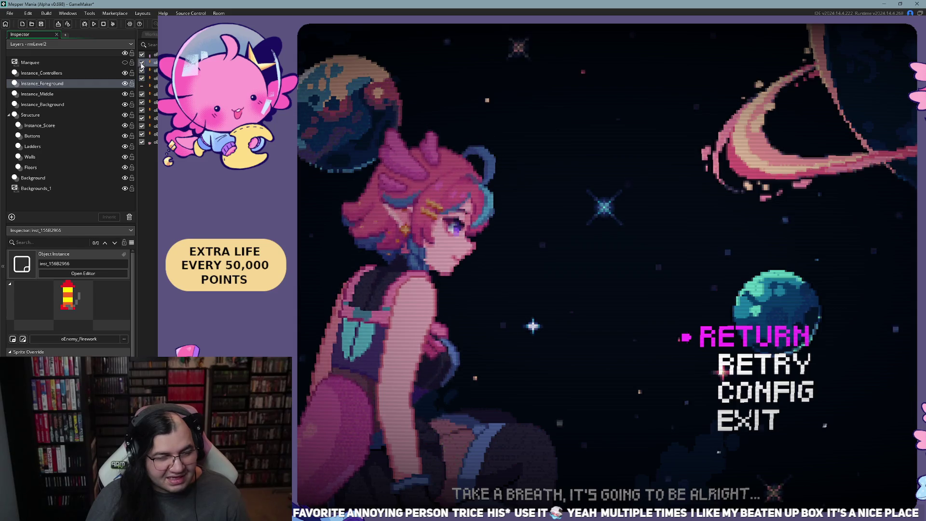
pyautogui.click(142, 86)
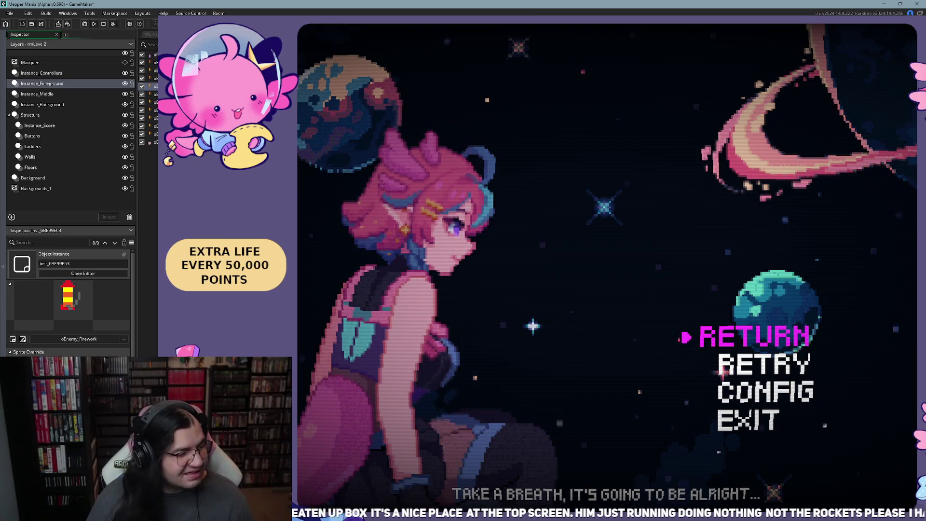
pyautogui.press('F5')
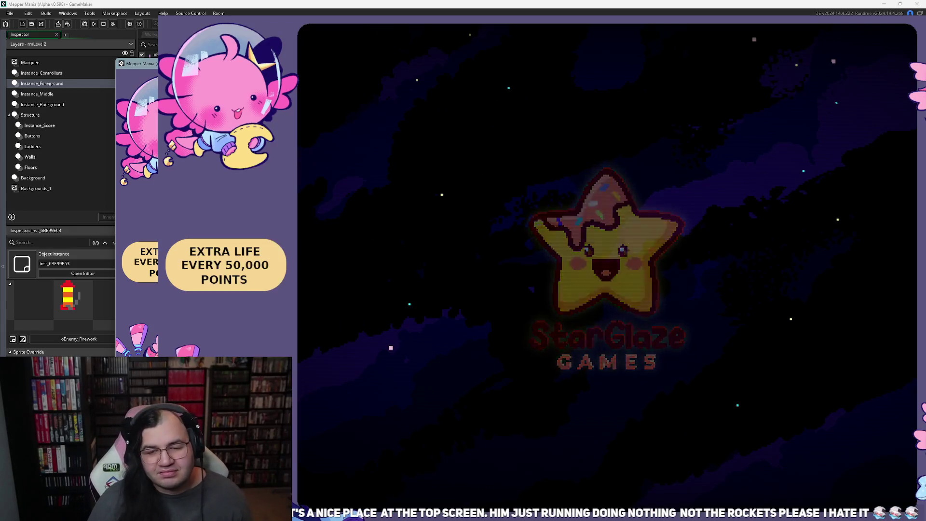
pyautogui.press('Return')
# Step: Begin the game and run left along the bottom floor past the firework row
pyautogui.press('Down')
pyautogui.press('Up')
pyautogui.press('Return')
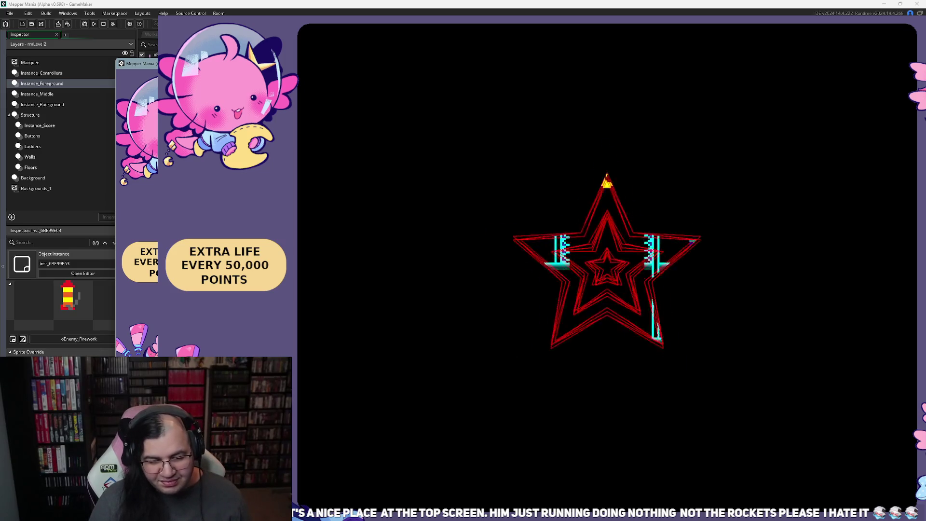
pyautogui.press('Right')
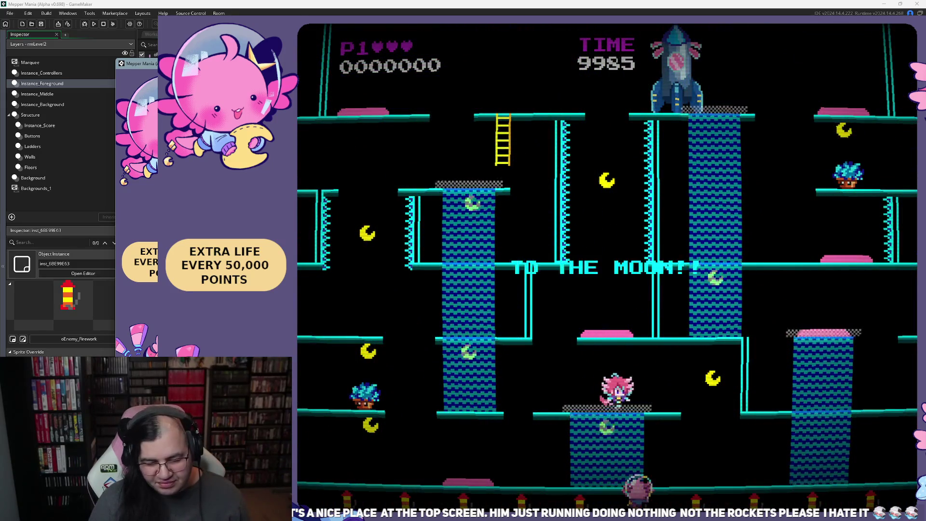
pyautogui.press('Left')
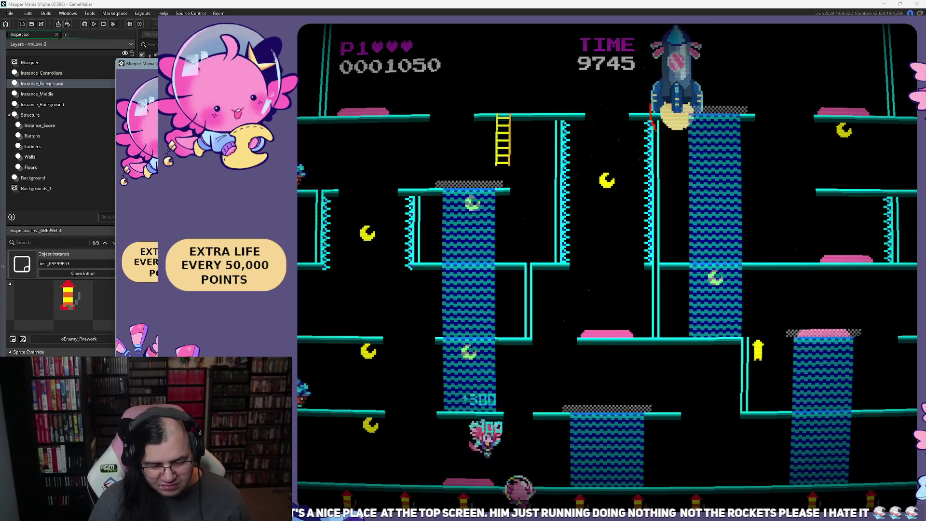
pyautogui.press('Left')
pyautogui.press('Left')
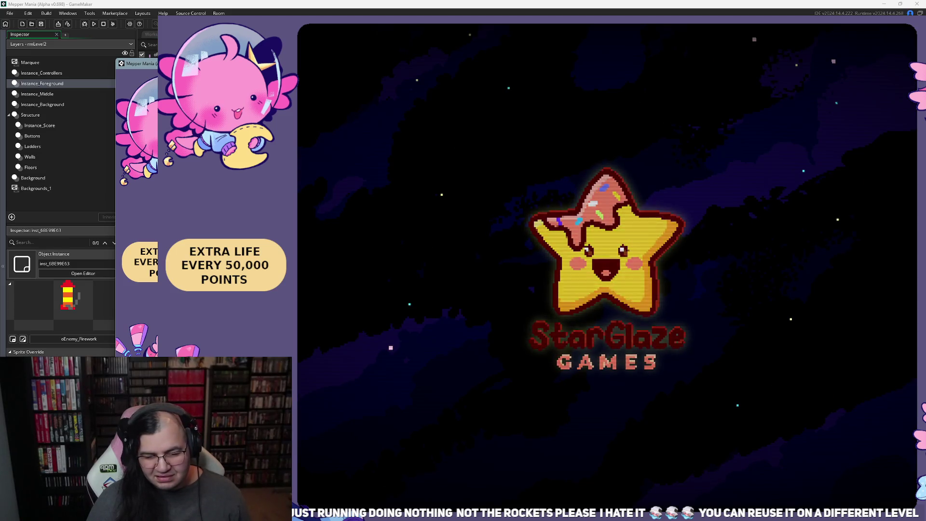
# Step: Back on the title screen, set the starting stage to 2
pyautogui.press('Return')
pyautogui.press('Down')
pyautogui.press('Right')
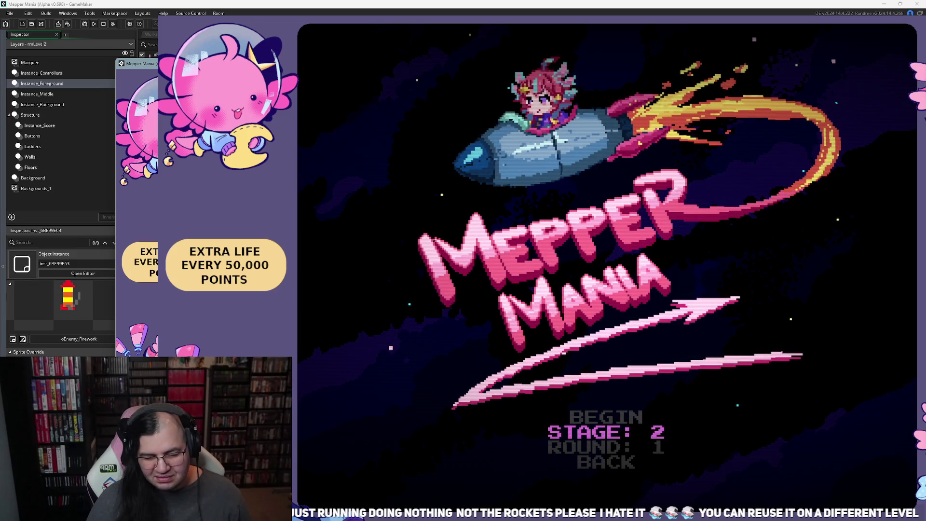
# Step: Begin stage 2, run left along the firework-lined bottom floor jumping an enemy, then close the game
pyautogui.press('Up')
pyautogui.press('Return')
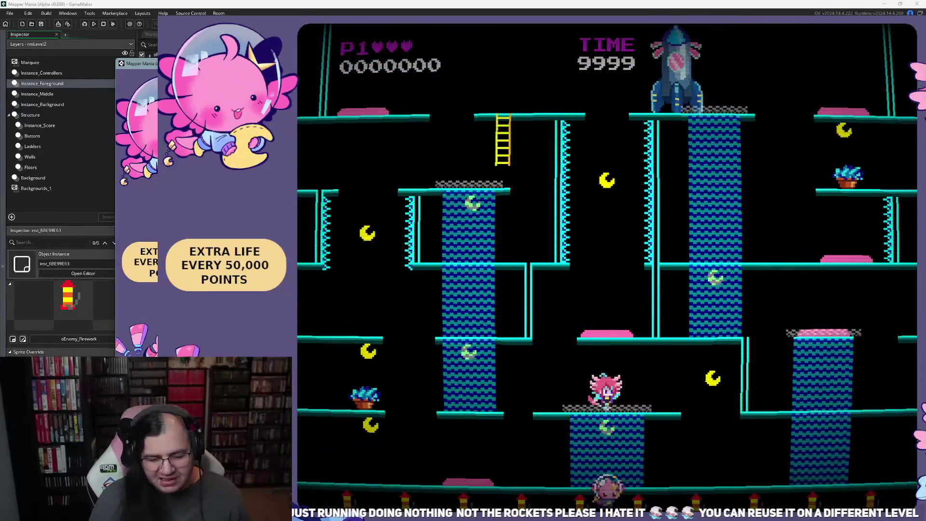
pyautogui.press('Right')
pyautogui.press('Left')
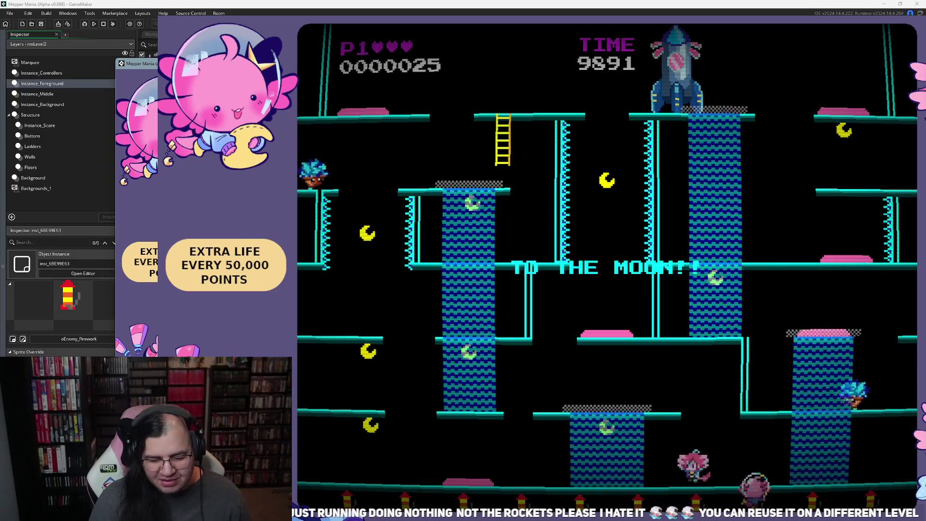
pyautogui.press('space')
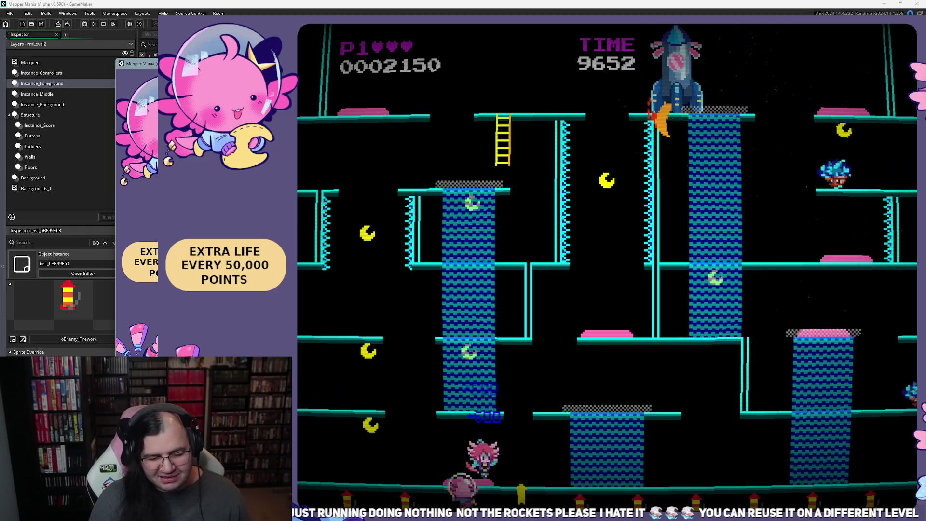
pyautogui.press('Left')
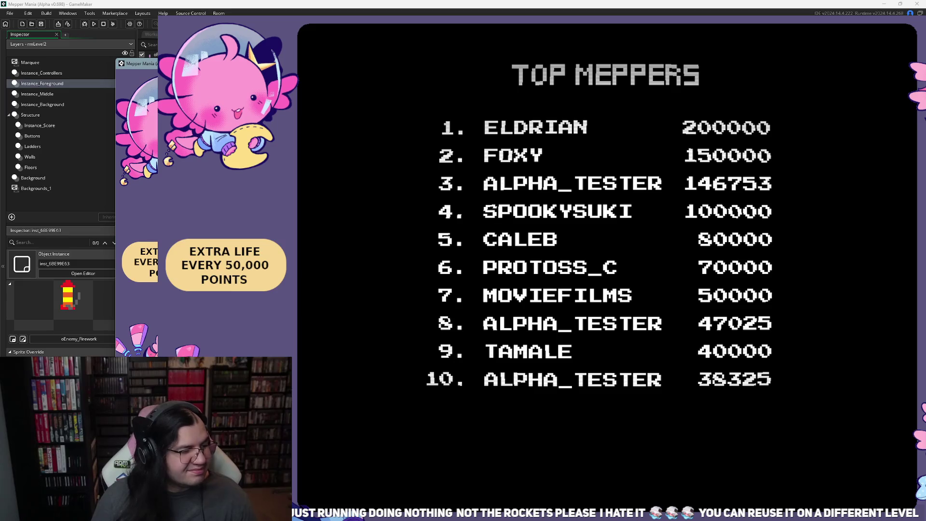
pyautogui.press('Escape')
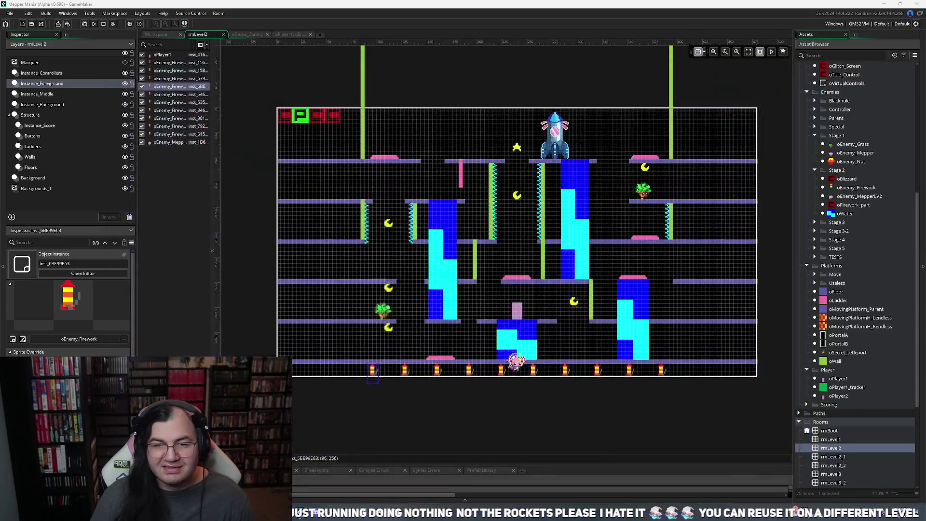